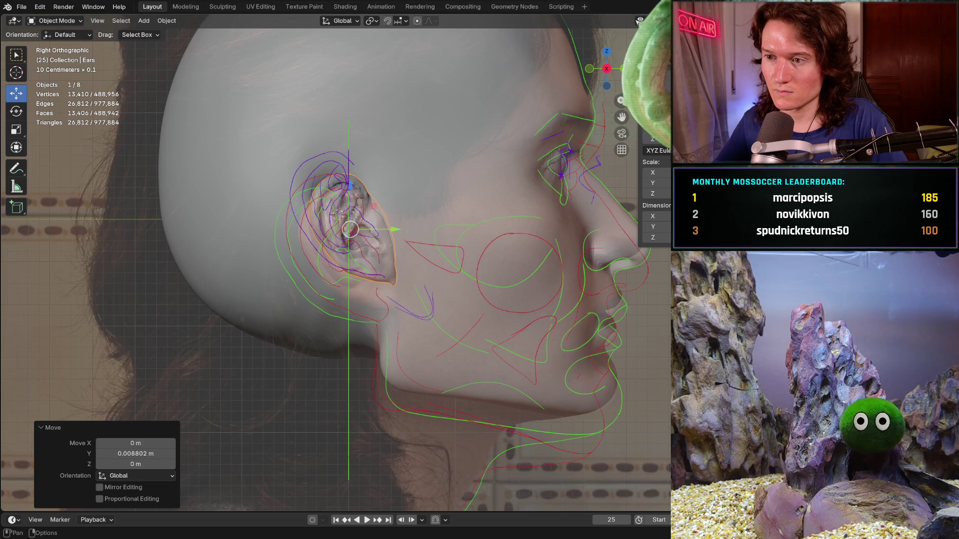
Step: Select the side object and hide the reference image and guide curves
left_click(380, 195)
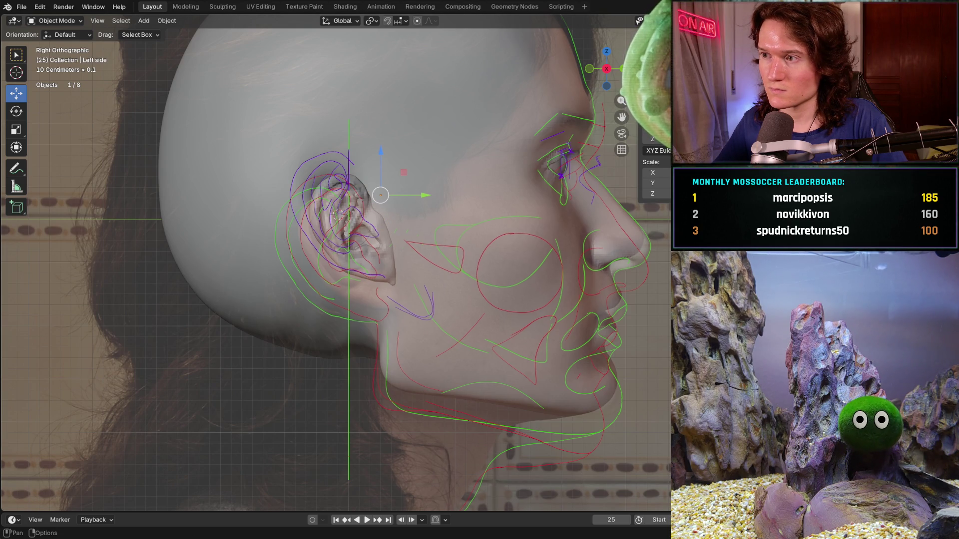
key("shift+alt+z")
key("shift+alt+z")
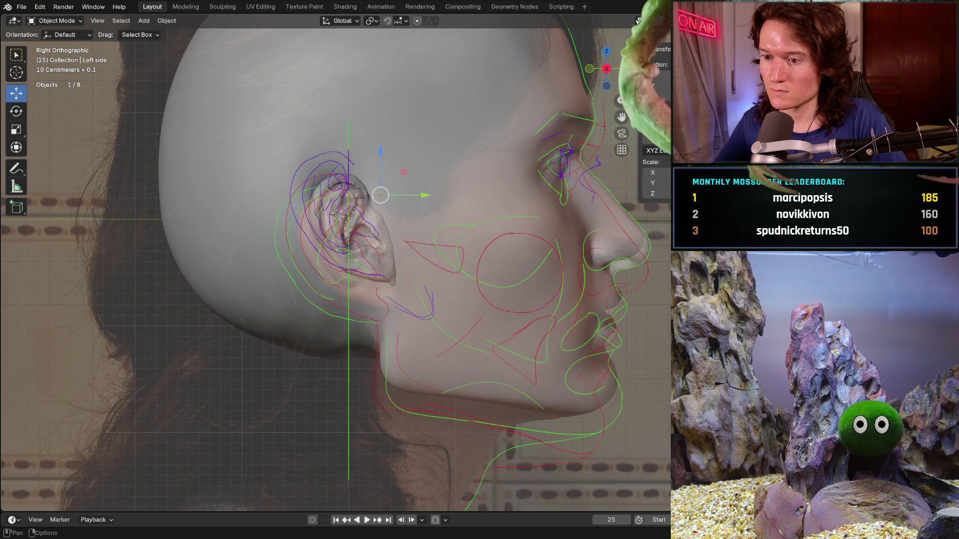
left_click(689, 21)
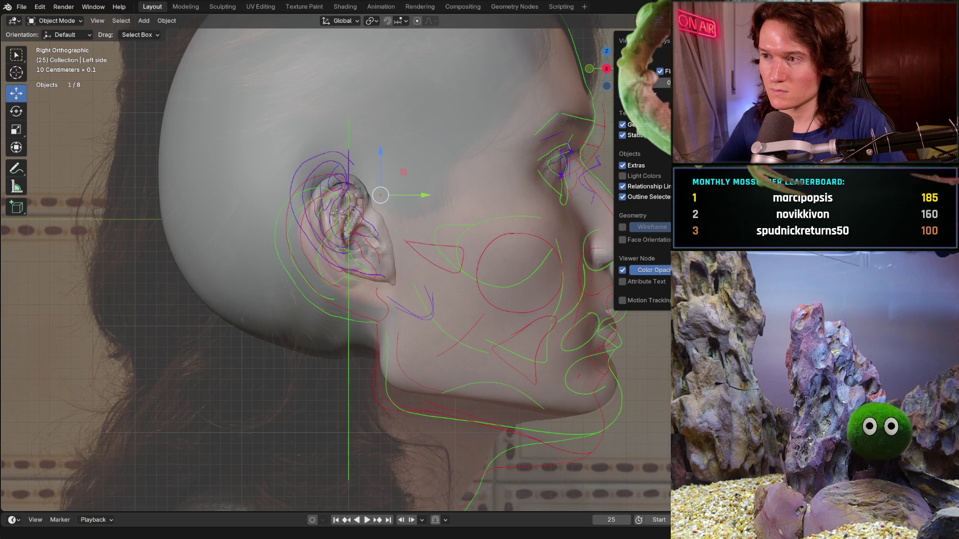
key("shift+alt+z")
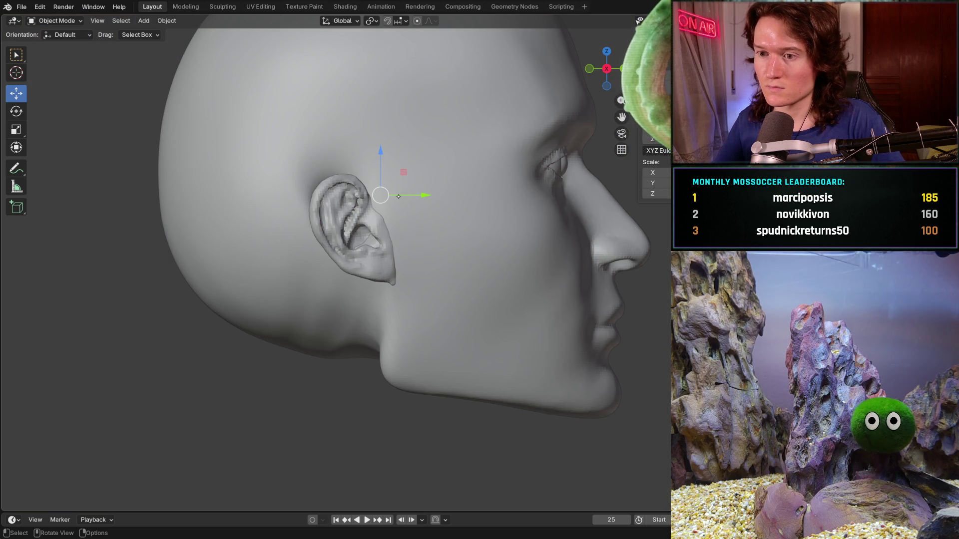
left_click(425, 199)
key("ctrl+z")
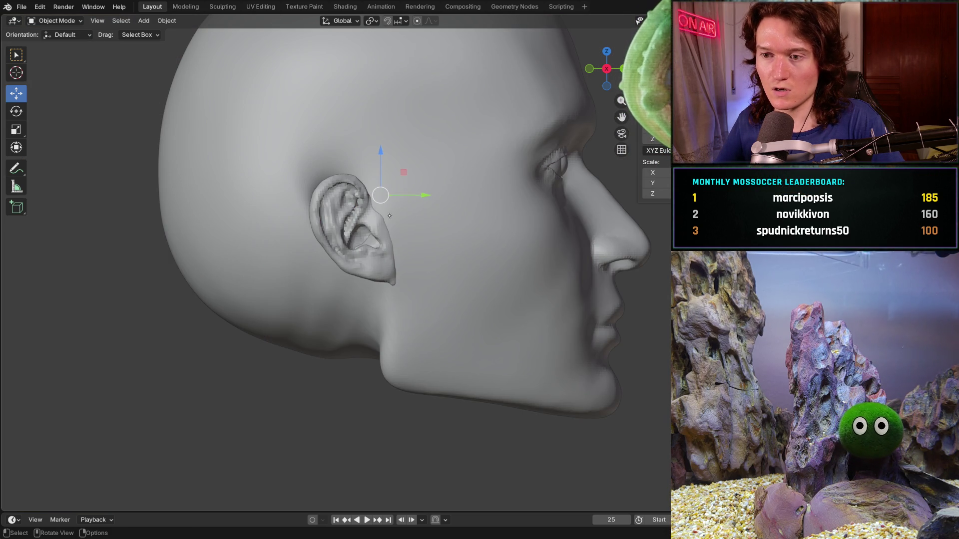
Step: Lower the ear object about 4 mm (-0.004062 m along Z)
left_click(371, 230)
left_click_drag(395, 229, 398, 228)
left_click_drag(353, 191, 355, 194)
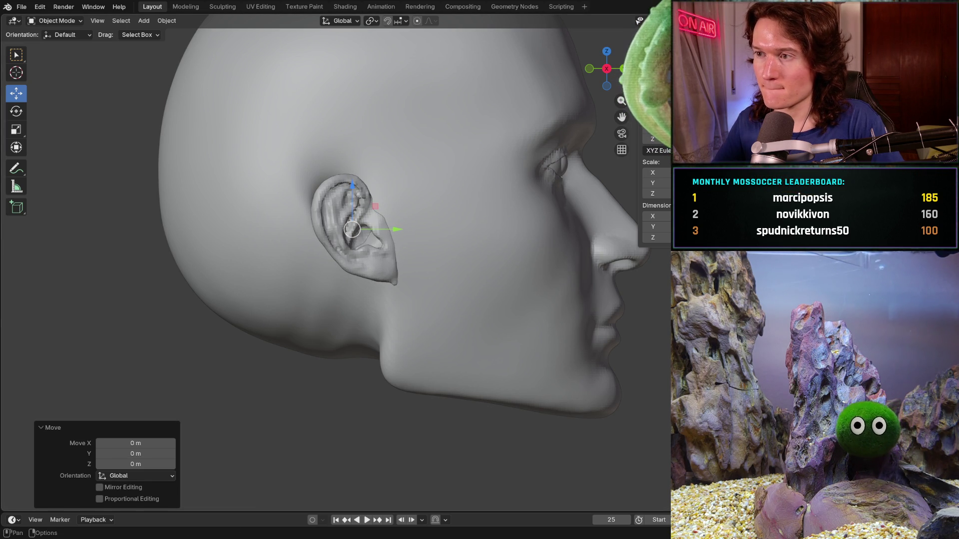
key("shift+alt+z")
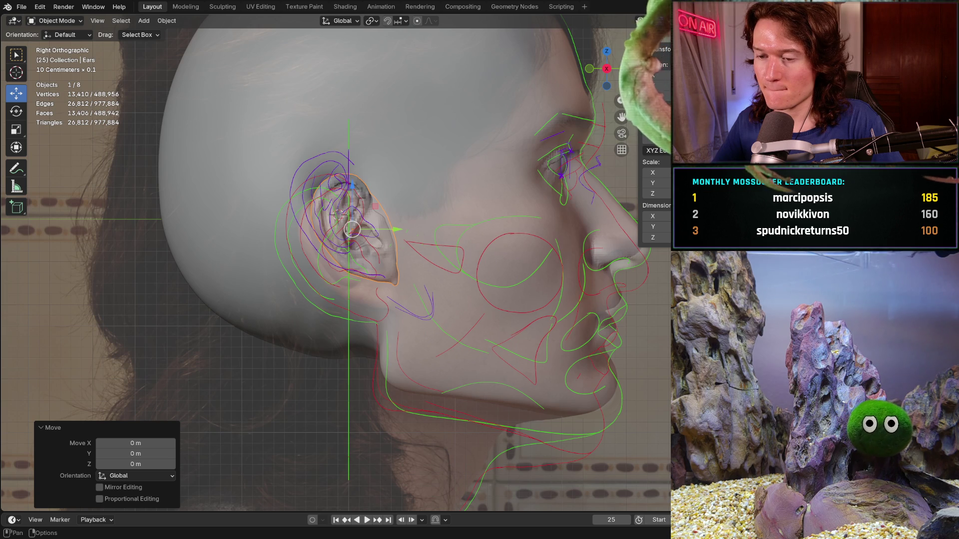
key("shift+alt+z")
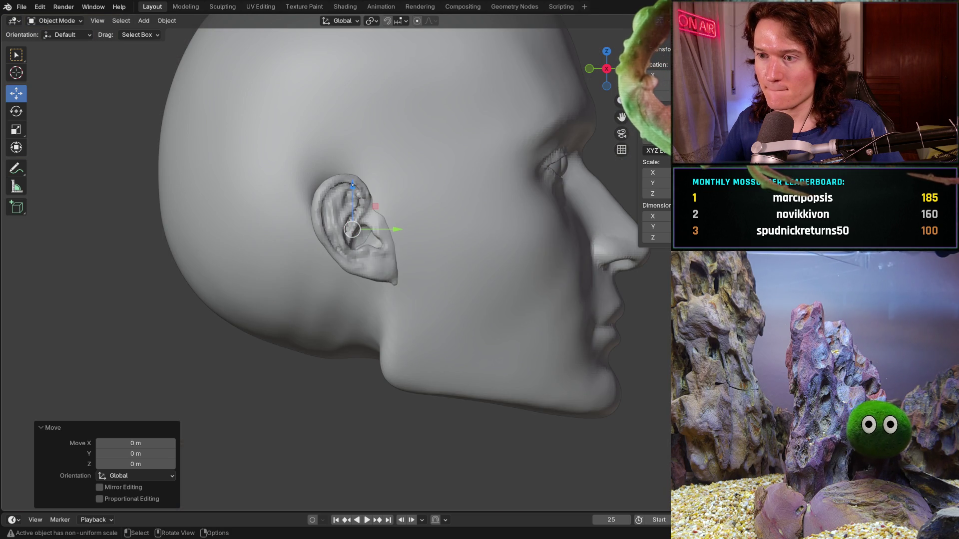
left_click_drag(352, 190, 355, 197)
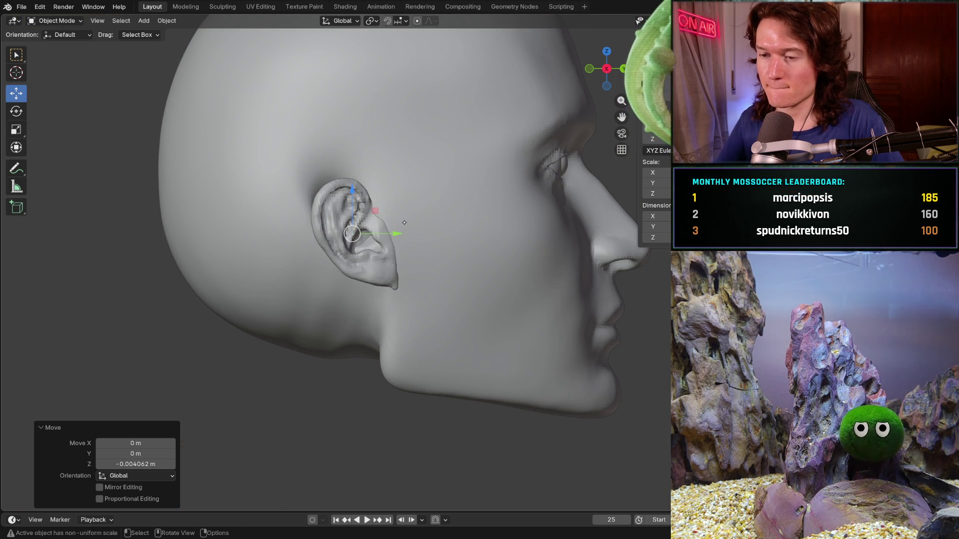
mouse_move(399, 217)
middle_mouse_down()
mouse_move(318, 304)
mouse_move(244, 274)
middle_mouse_up()
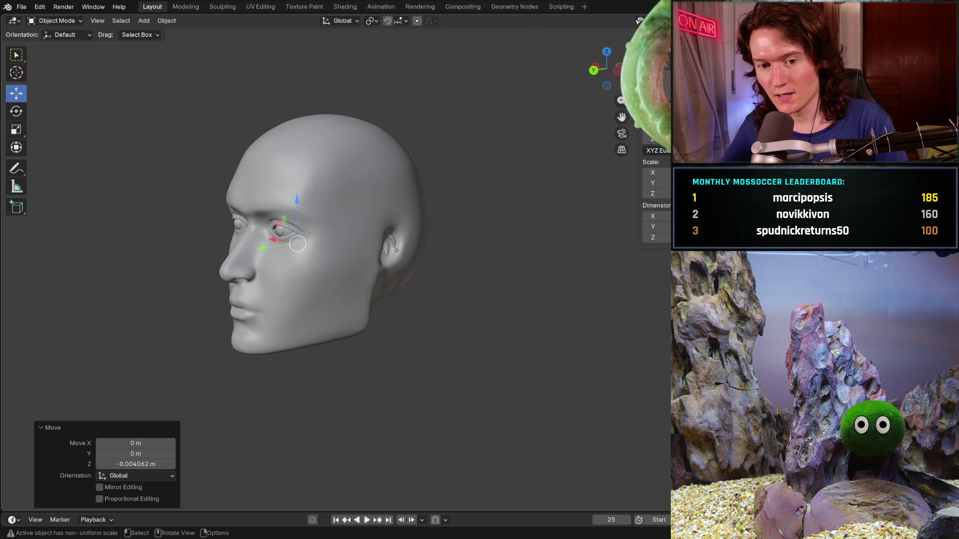
Step: Orbit to the head's right profile and switch to the Sculpting workspace, zoomed on the jaw
right_click(319, 244, "shift")
mouse_move(385, 249)
middle_mouse_down()
mouse_move(435, 277)
mouse_move(450, 273)
mouse_move(426, 279)
mouse_move(510, 253)
mouse_move(530, 260)
mouse_move(520, 261)
middle_mouse_up()
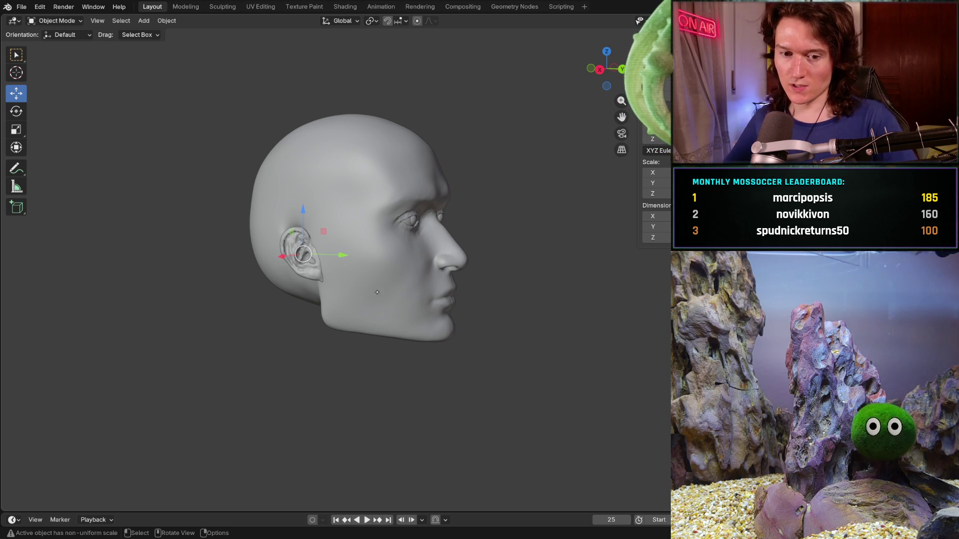
mouse_move(367, 298)
middle_mouse_down()
mouse_move(349, 275)
mouse_move(329, 295)
middle_mouse_up()
scroll(349, 273, "up", 3)
scroll(350, 273, "up", 3)
scroll(335, 288, "down", 4)
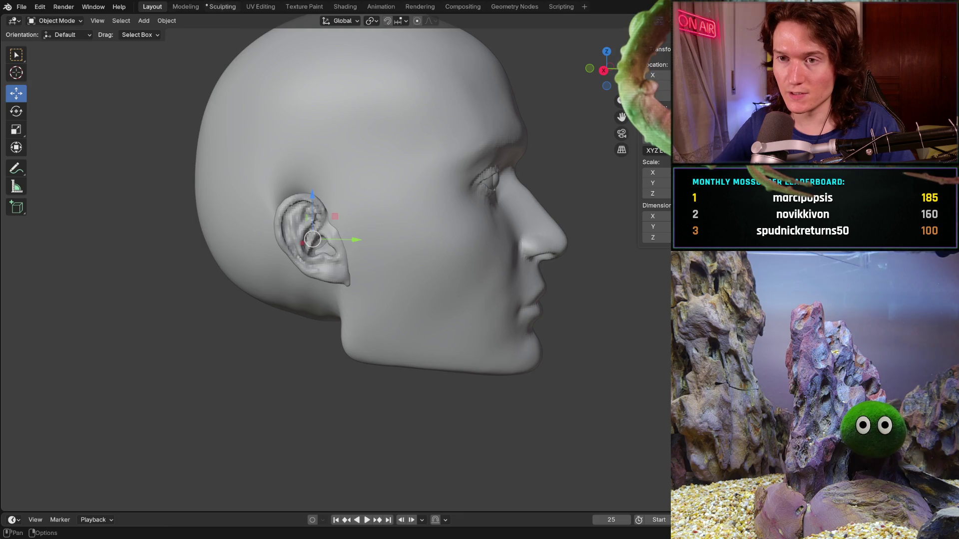
key("ctrl+Page_Down")
key("ctrl+Page_Down")
scroll(336, 246, "up", 3)
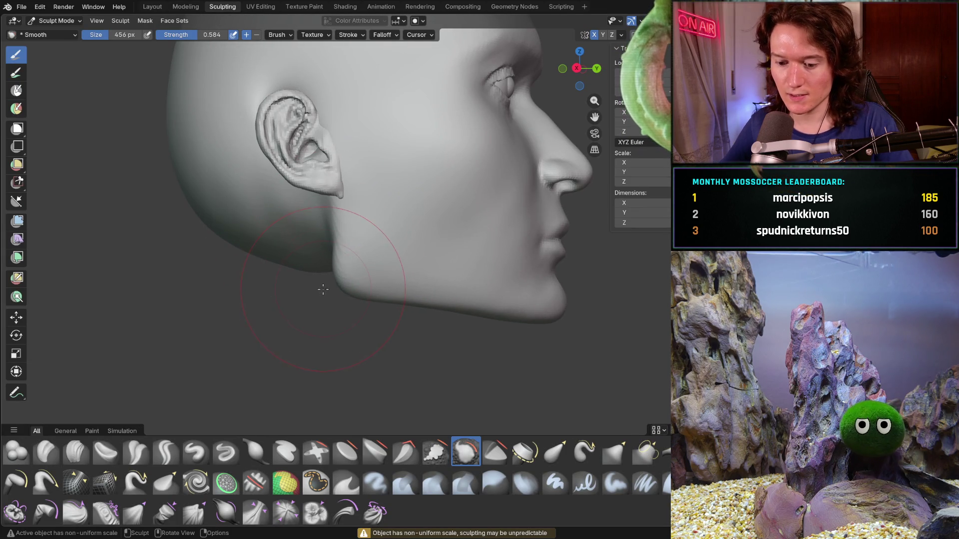
Step: Switch to the Grab brush at 572 px and pull the jaw region
key("g")
key("f")
left_click(358, 226)
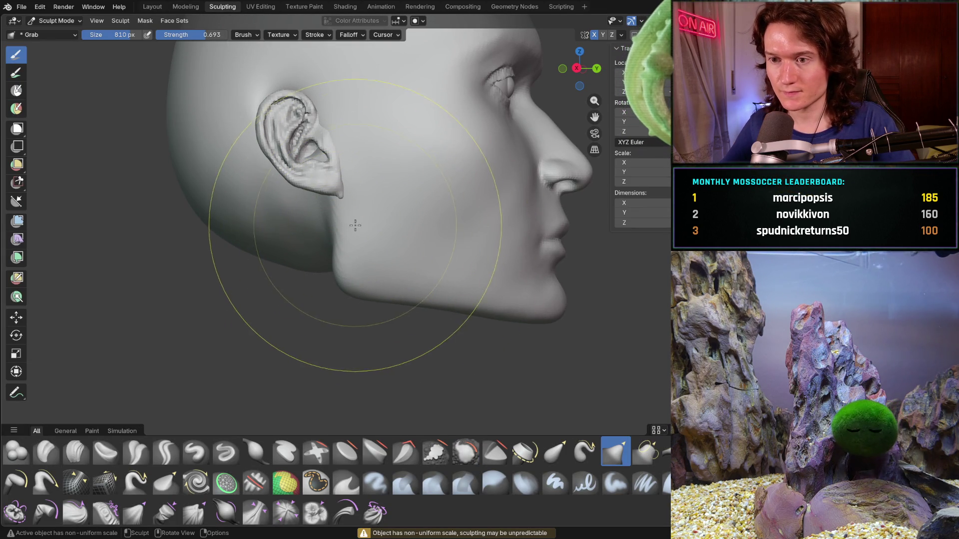
key("f")
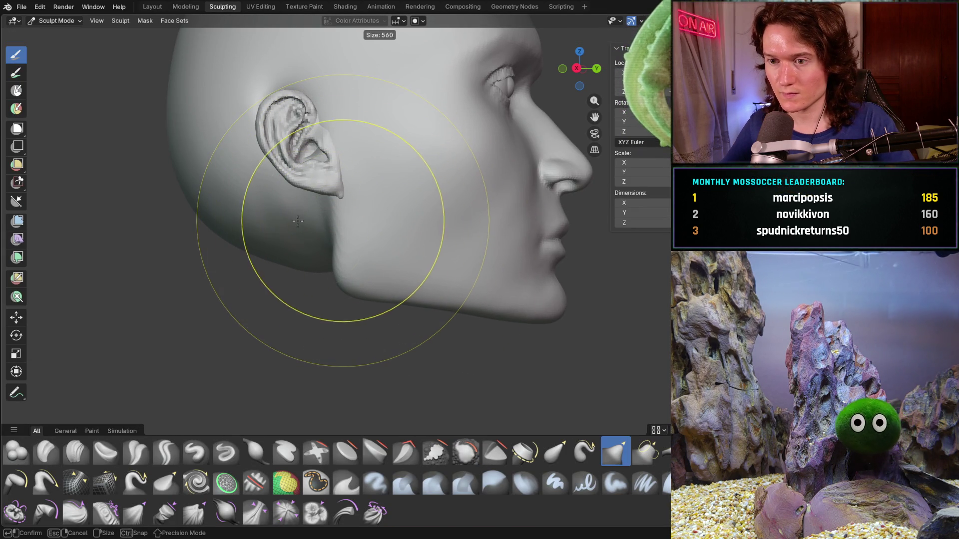
left_click(294, 218)
mouse_move(342, 217)
left_mouse_down()
mouse_move(349, 229)
mouse_move(364, 227)
left_mouse_up()
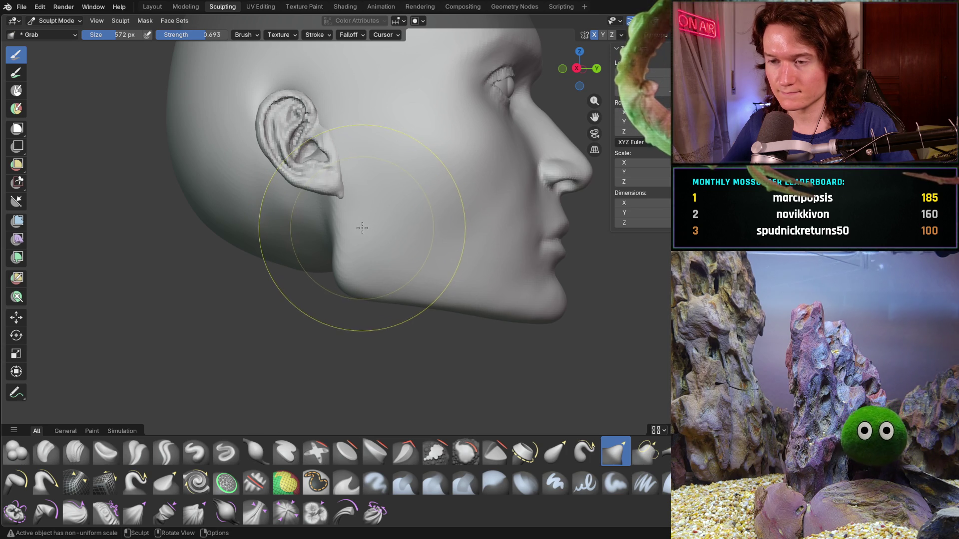
Step: Leave to Object Mode, then return to Sculpt Mode from the mode dropdown
key("ctrl+Tab")
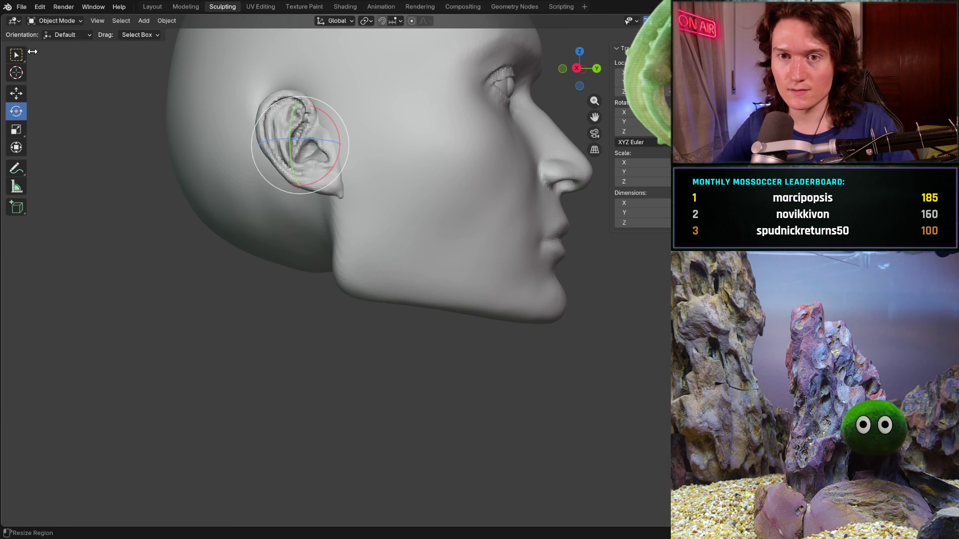
key("w")
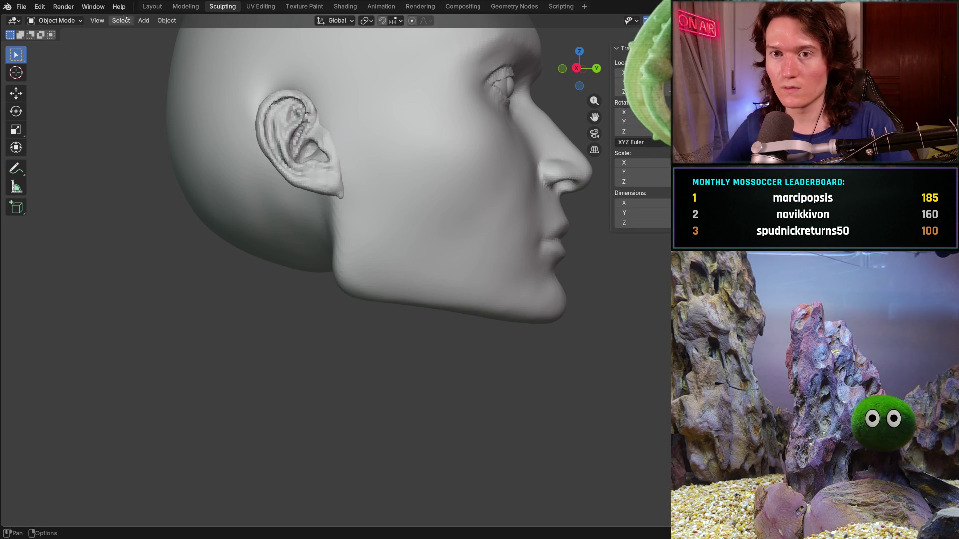
left_click(69, 19)
left_click(59, 56)
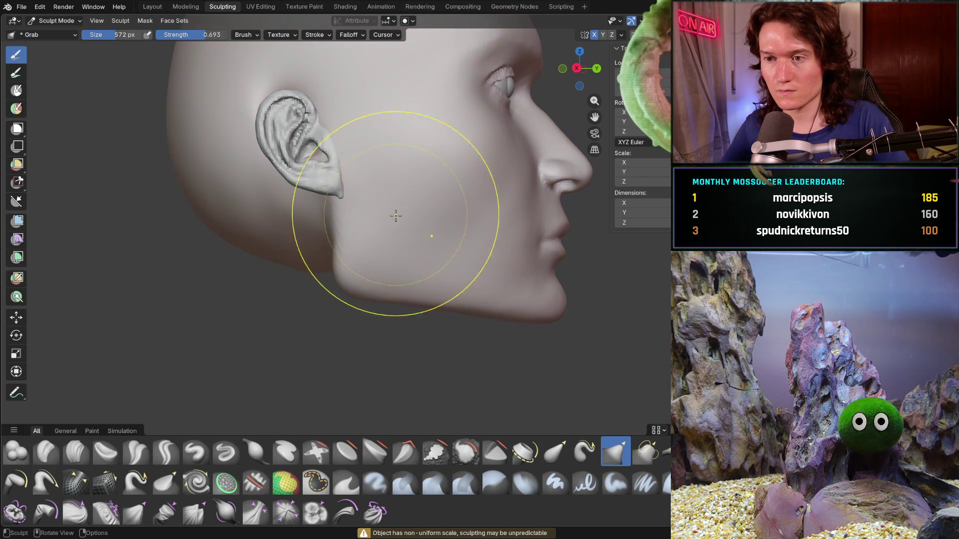
Step: Pull the jaw below the ear, then grab the jaw-neck contour at 670 px, strength 1.000
mouse_move(368, 251)
left_mouse_down()
mouse_move(359, 240)
mouse_move(350, 253)
mouse_move(365, 277)
left_mouse_up()
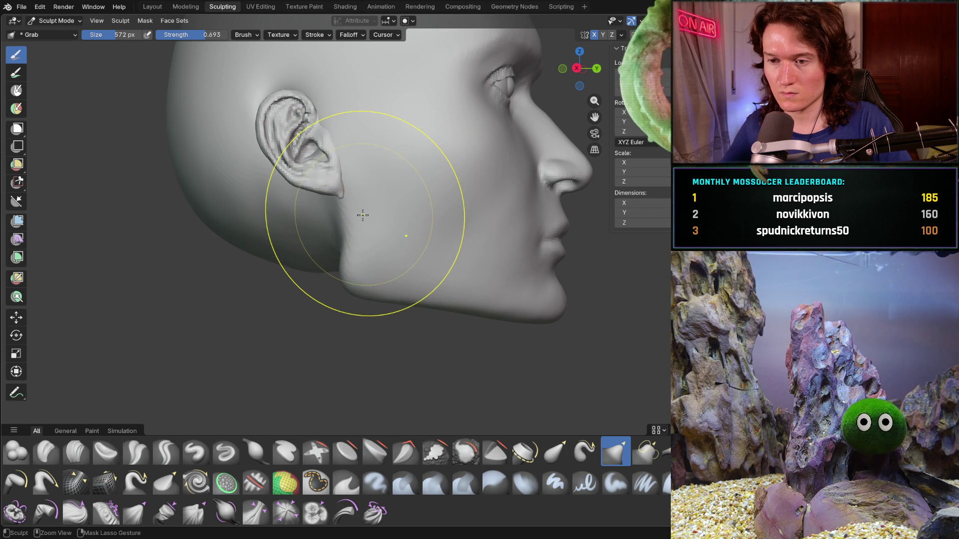
key("f")
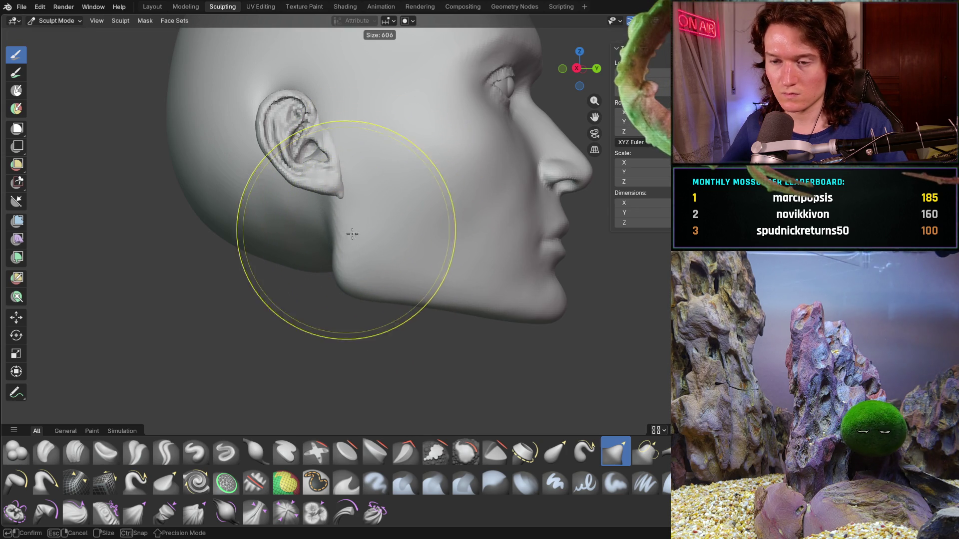
left_click(347, 229)
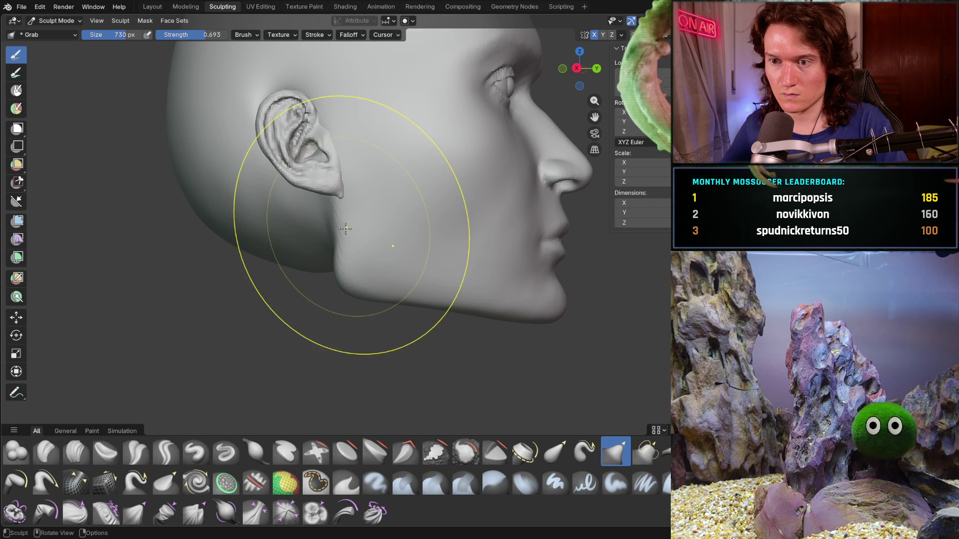
key("ctrl")
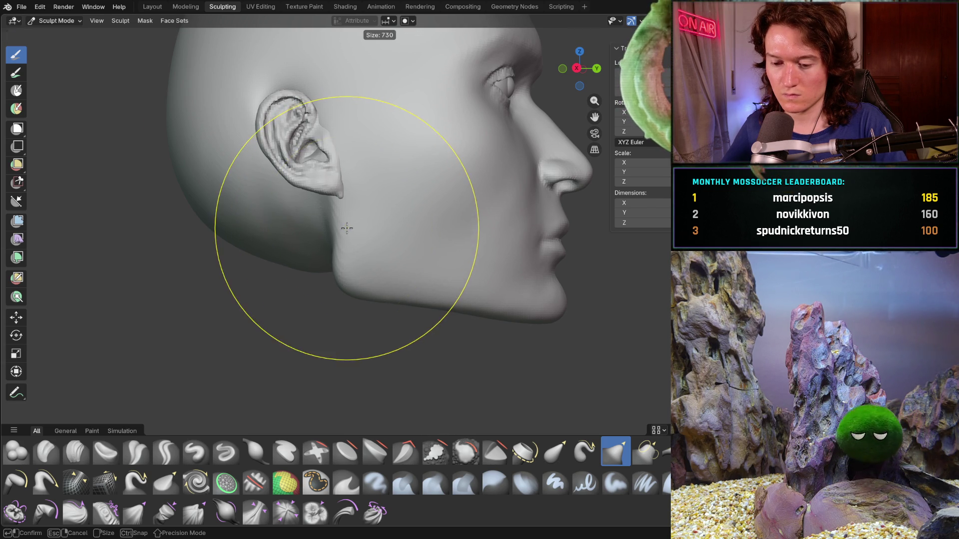
key("f")
left_click(279, 239)
key("f")
left_click(349, 258)
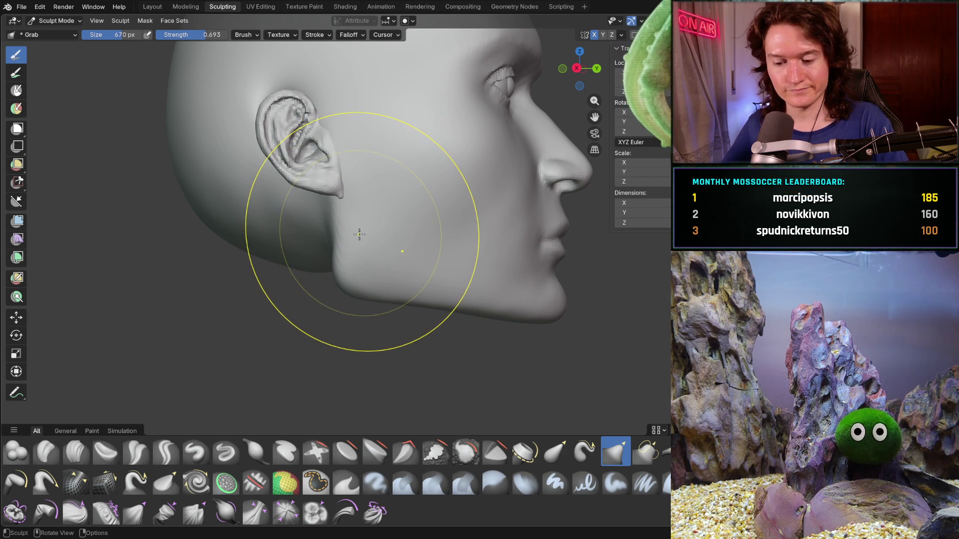
key("shift+f")
left_click(385, 240)
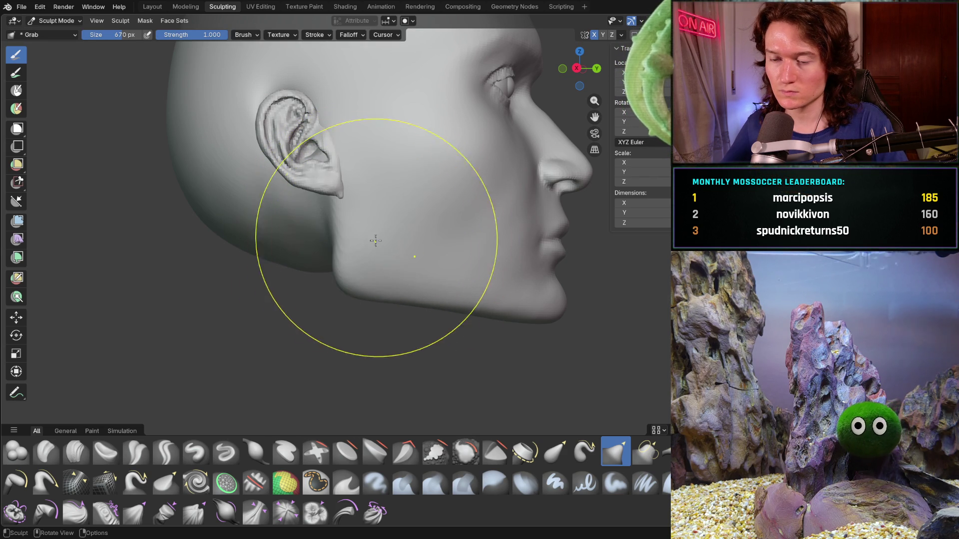
left_click_drag(358, 237, 359, 238)
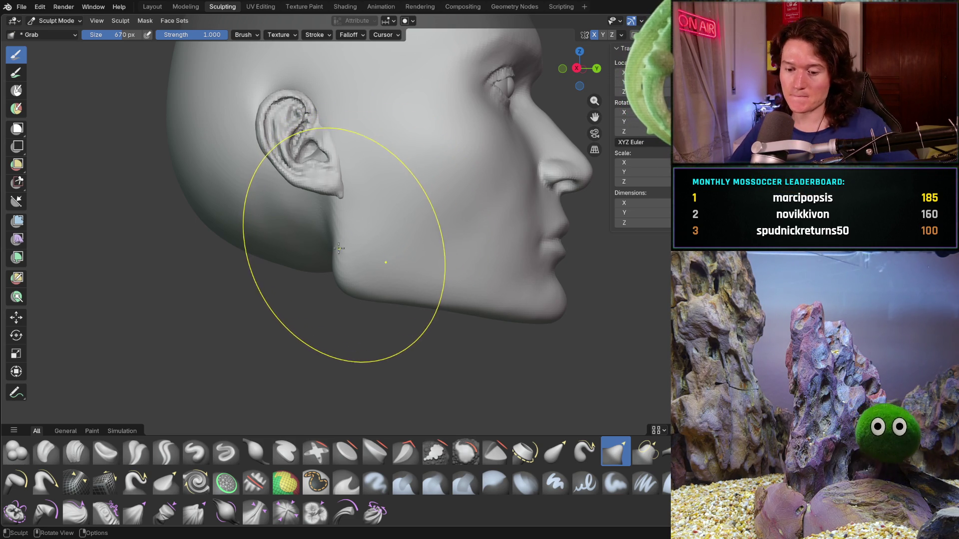
Step: Set the brush to 464 px and 0.701 strength, then pull below the earlobe and jaw corner
key("f")
left_click(302, 254)
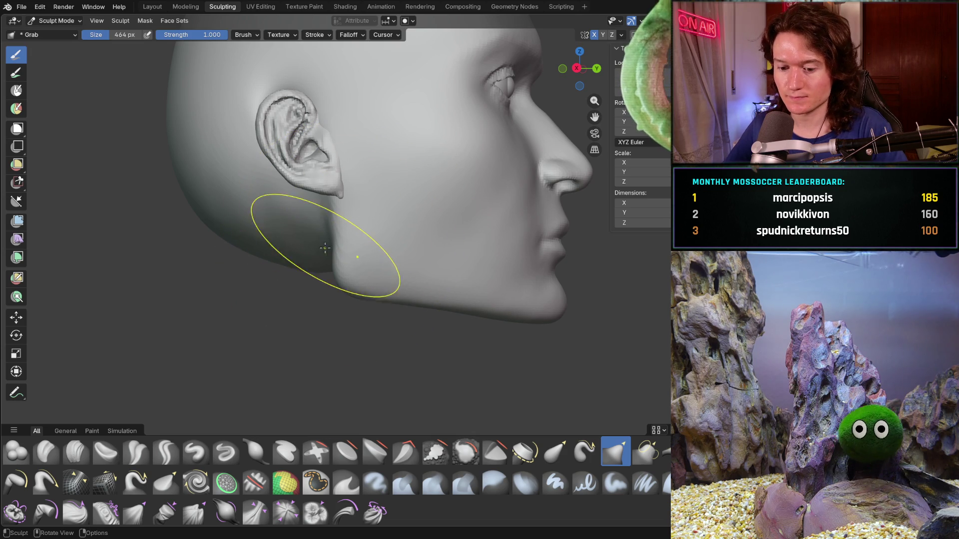
key("shift+f")
left_click(297, 263)
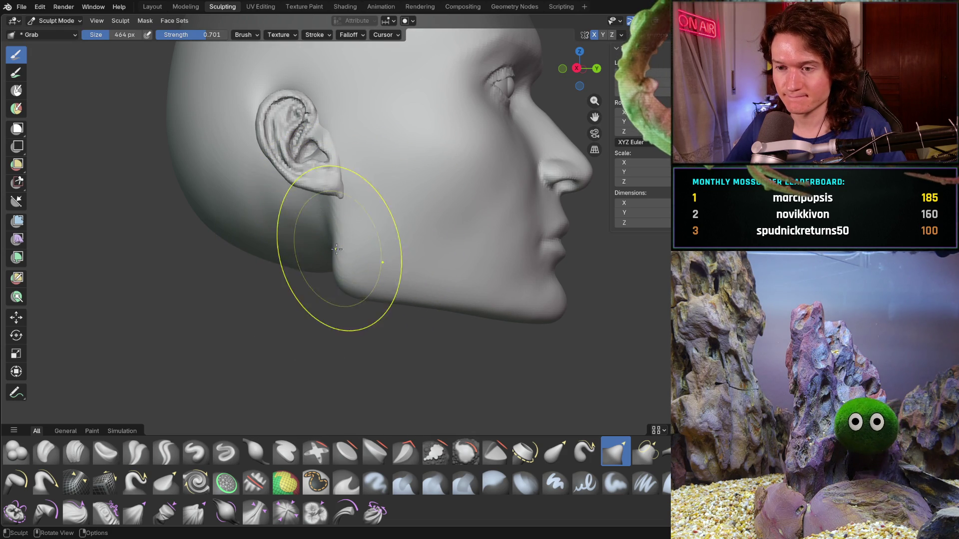
mouse_move(340, 214)
left_mouse_down()
mouse_move(340, 273)
mouse_move(355, 292)
mouse_move(355, 240)
mouse_move(355, 282)
mouse_move(343, 214)
left_mouse_up()
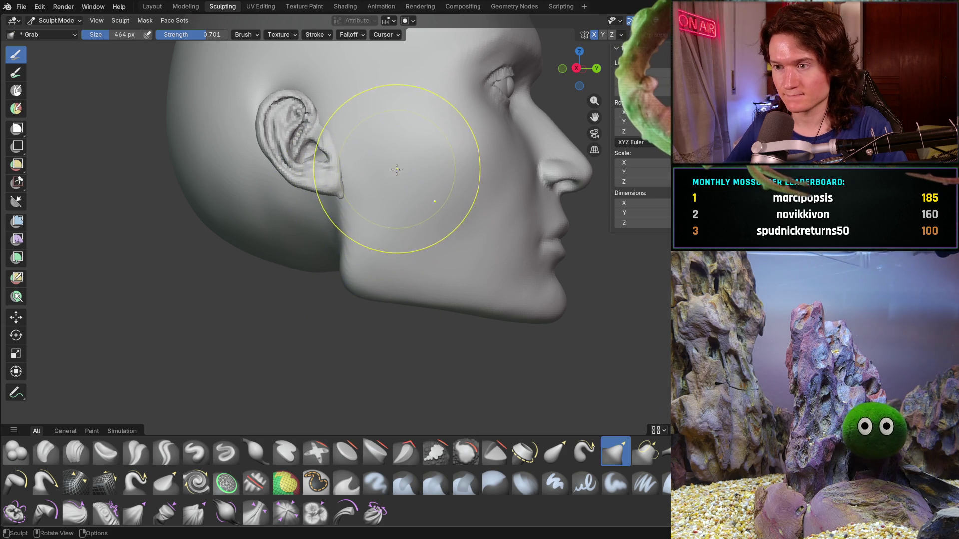
left_click_drag(357, 292, 363, 292)
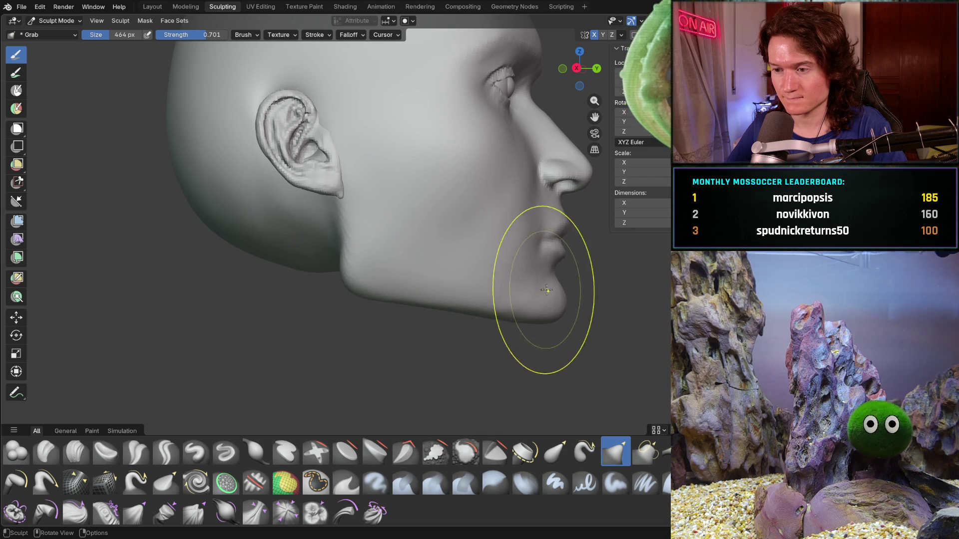
middle_click_drag(541, 326, 489, 253)
scroll(473, 297, "down", 3)
mouse_move(473, 298)
middle_mouse_down()
mouse_move(332, 296)
mouse_move(380, 309)
middle_mouse_up()
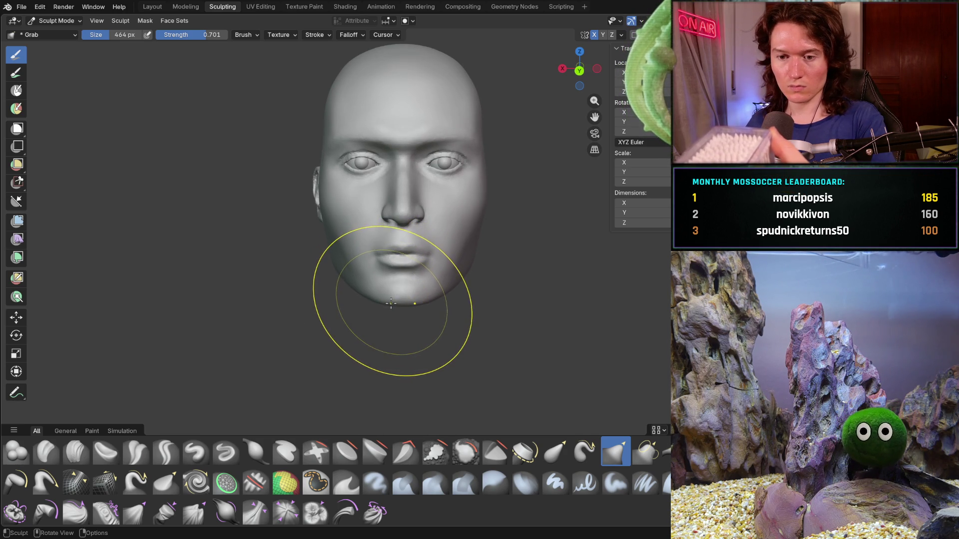
mouse_move(321, 274)
middle_mouse_down()
mouse_move(339, 248)
mouse_move(419, 253)
mouse_move(326, 260)
middle_mouse_up()
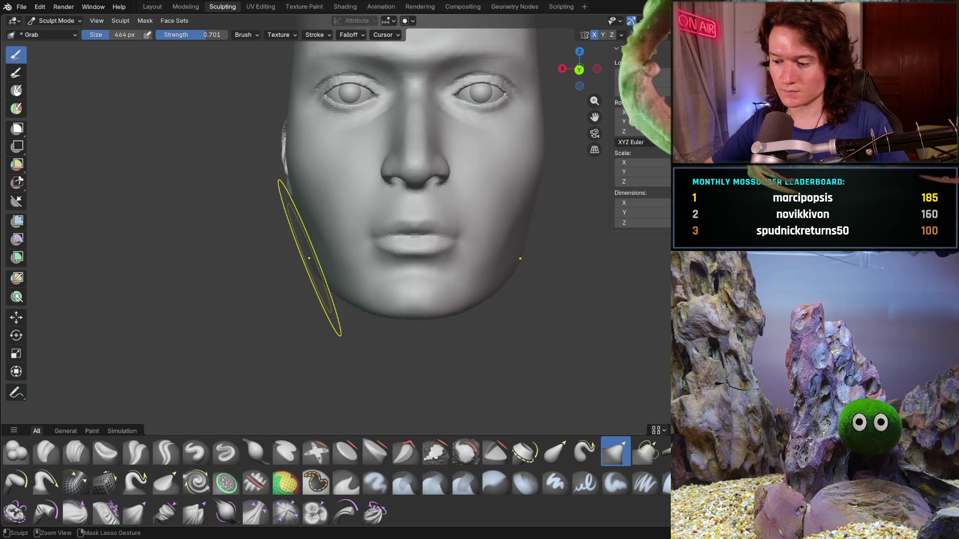
scroll(320, 262, "down", 3)
scroll(401, 289, "up", 3)
scroll(400, 321, "down", 3)
middle_click_drag(400, 322, 405, 306)
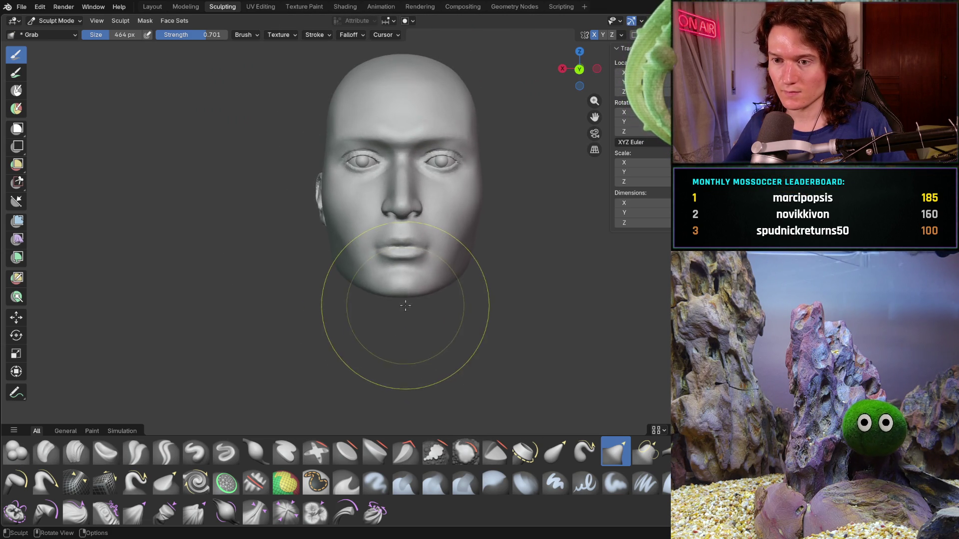
scroll(405, 306, "up", 2)
scroll(306, 215, "up", 3)
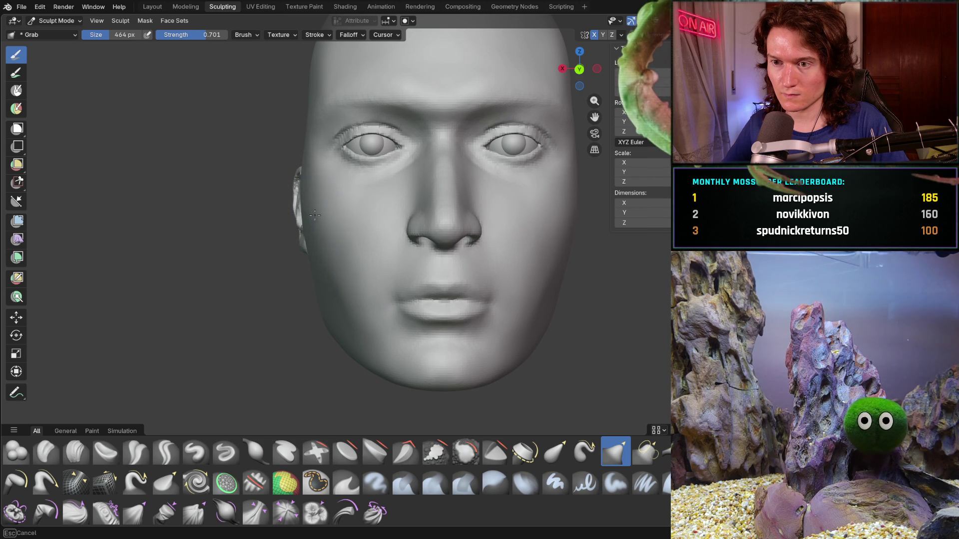
mouse_move(272, 239)
middle_mouse_down()
mouse_move(407, 292)
mouse_move(368, 299)
mouse_move(281, 241)
mouse_move(274, 248)
middle_mouse_up()
scroll(282, 269, "down", 5)
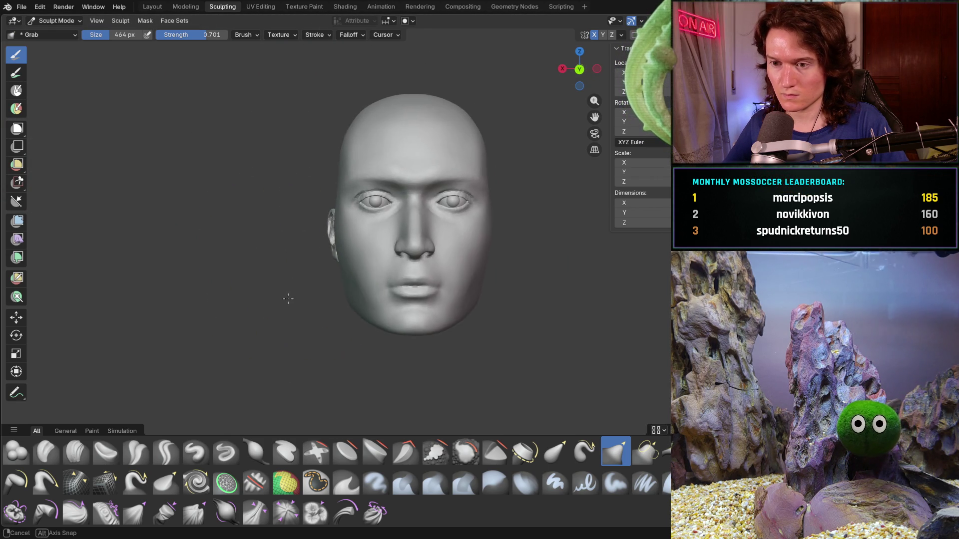
mouse_move(291, 300)
middle_mouse_down()
mouse_move(278, 306)
mouse_move(300, 313)
mouse_move(316, 303)
mouse_move(320, 279)
mouse_move(304, 246)
middle_mouse_up()
scroll(312, 252, "up", 5)
scroll(303, 246, "down", 5)
mouse_move(263, 331)
middle_mouse_down()
mouse_move(231, 347)
mouse_move(193, 326)
middle_mouse_up()
scroll(192, 325, "down", 3)
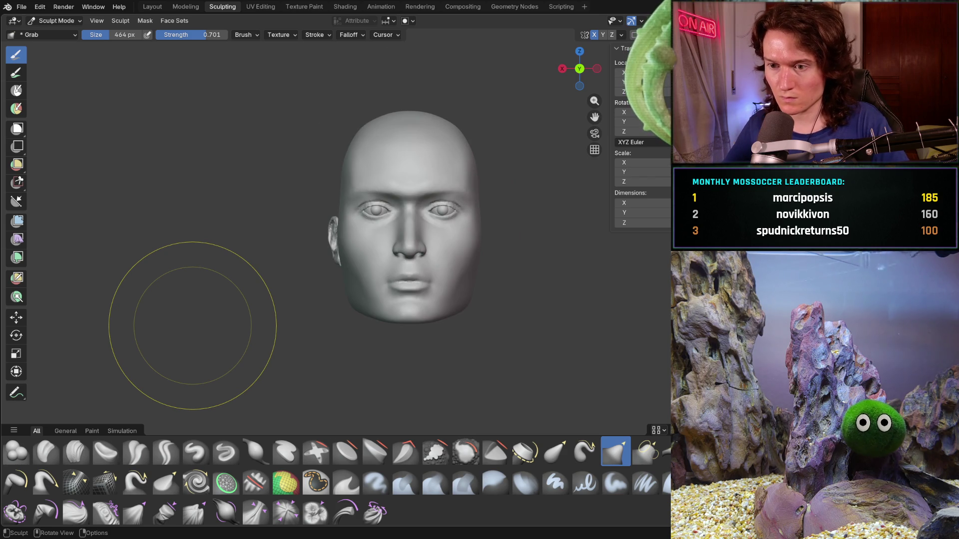
middle_click_drag(345, 315, 367, 270, "ctrl")
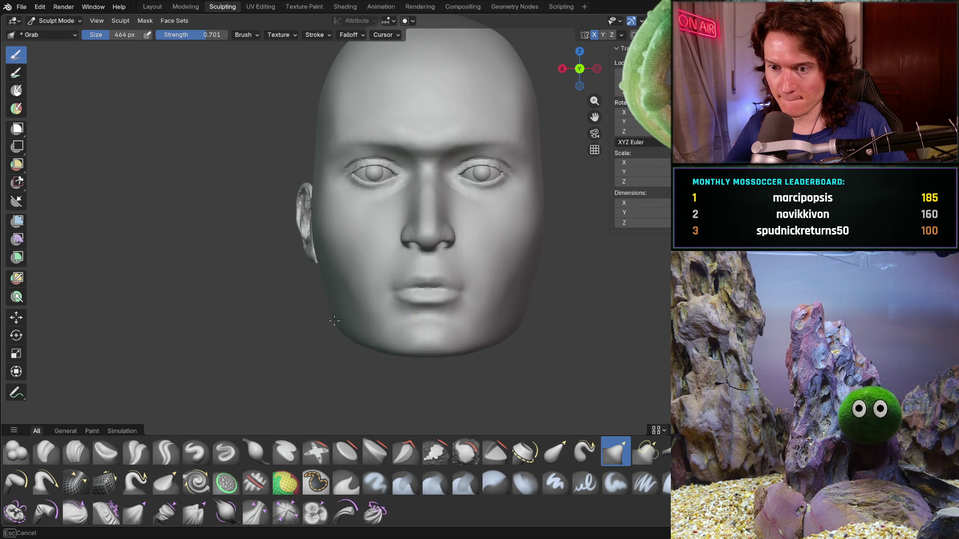
middle_click_drag(310, 321, 502, 338)
Step: Turn the head to a front view and set the Grab brush size to 522 px
mouse_move(478, 356)
middle_mouse_down()
mouse_move(385, 391)
mouse_move(316, 353)
mouse_move(302, 402)
mouse_move(332, 300)
mouse_move(387, 305)
middle_mouse_up()
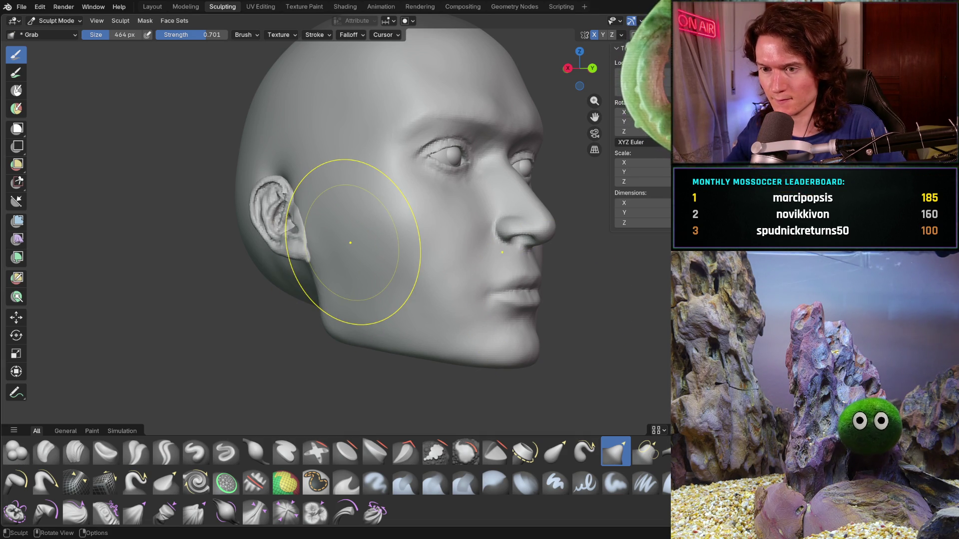
mouse_move(392, 321)
middle_mouse_down()
mouse_move(349, 316)
mouse_move(331, 330)
middle_mouse_up()
scroll(311, 321, "down", 2)
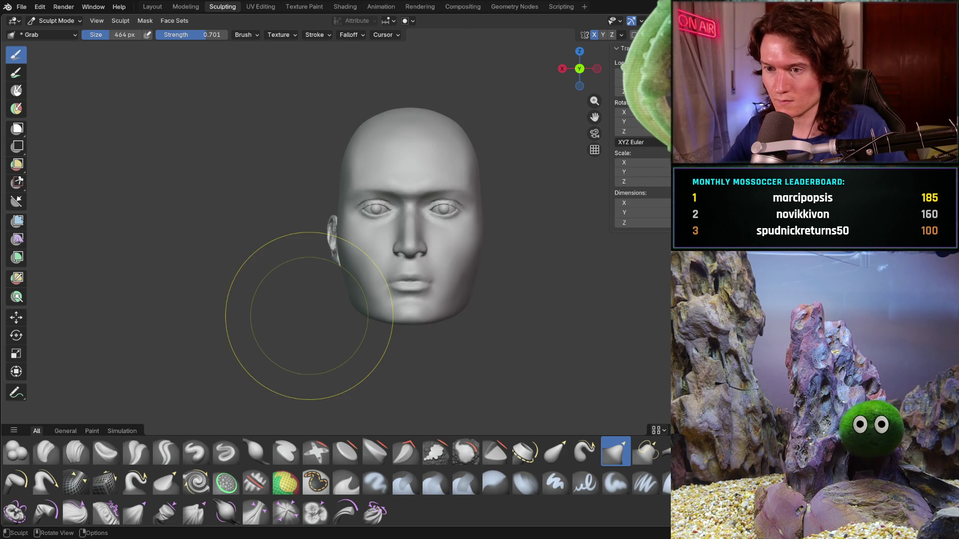
mouse_move(354, 271)
middle_mouse_down()
mouse_move(359, 240)
mouse_move(350, 250)
middle_mouse_up()
scroll(359, 245, "up", 5)
scroll(288, 300, "down", 5)
scroll(310, 224, "up", 3)
middle_click_drag(309, 224, 324, 215)
scroll(325, 216, "up", 2)
key("f")
left_click(333, 217)
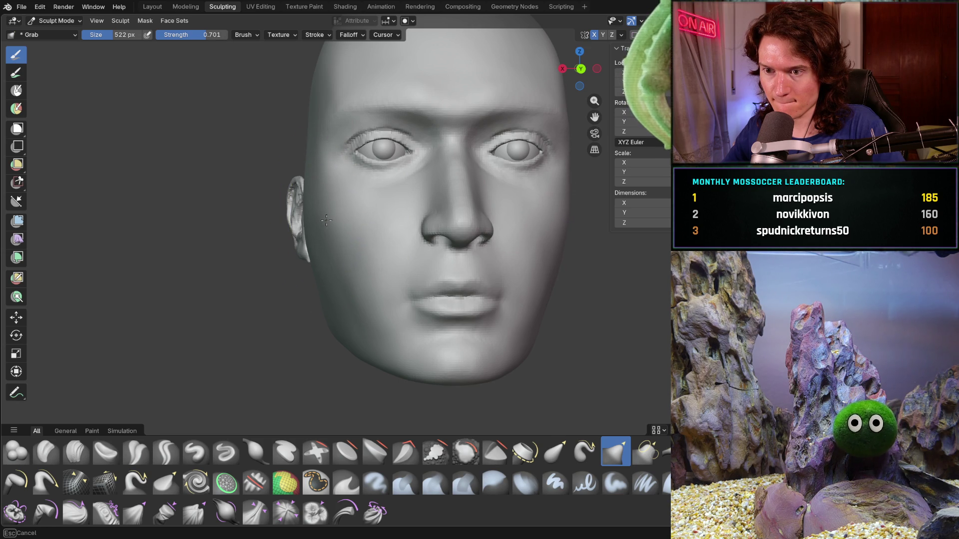
Step: Grab-drag the temple area beside the left eye to reshape it
scroll(341, 198, "down", 3)
mouse_move(341, 199)
middle_mouse_down()
mouse_move(316, 280)
mouse_move(285, 291)
mouse_move(349, 299)
mouse_move(332, 321)
mouse_move(289, 299)
middle_mouse_up()
scroll(332, 246, "up", 5)
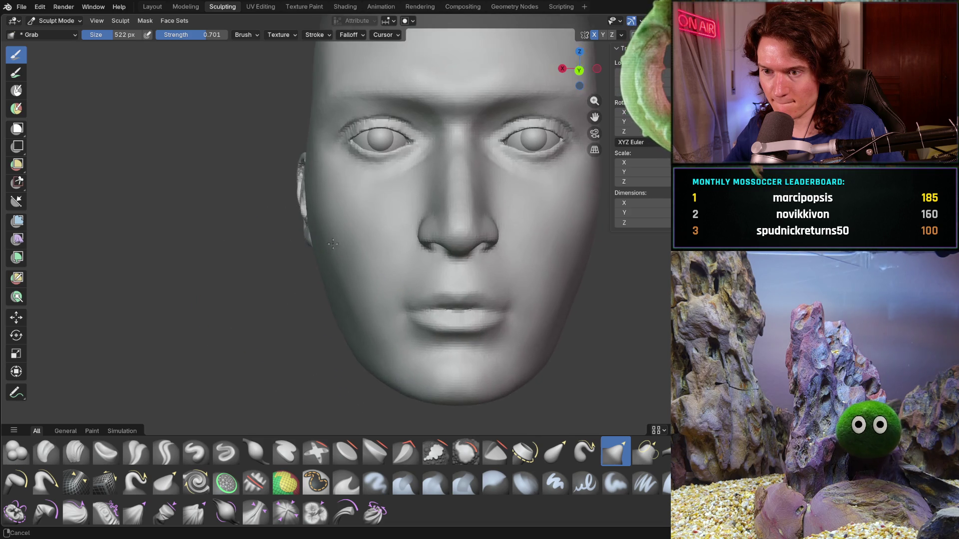
key("ctrl")
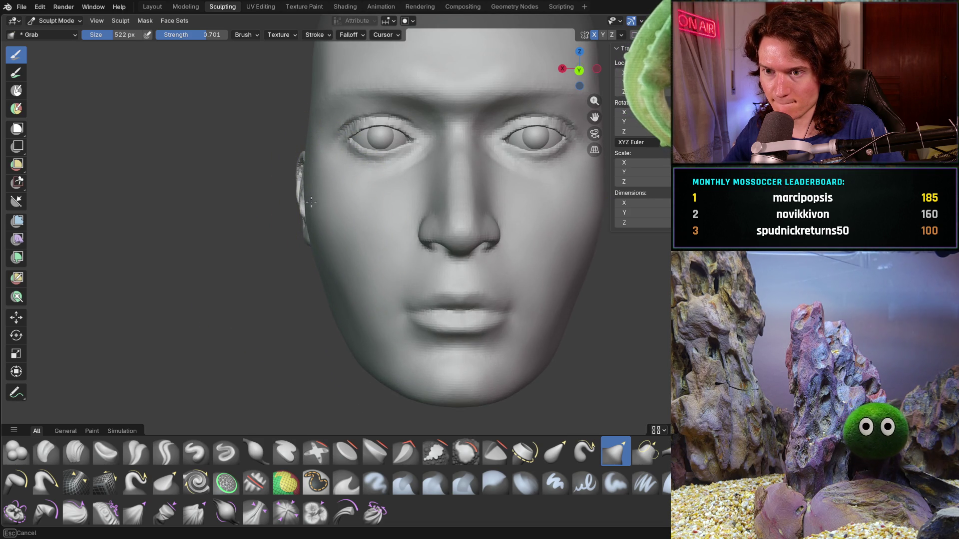
left_click_drag(305, 158, 273, 170)
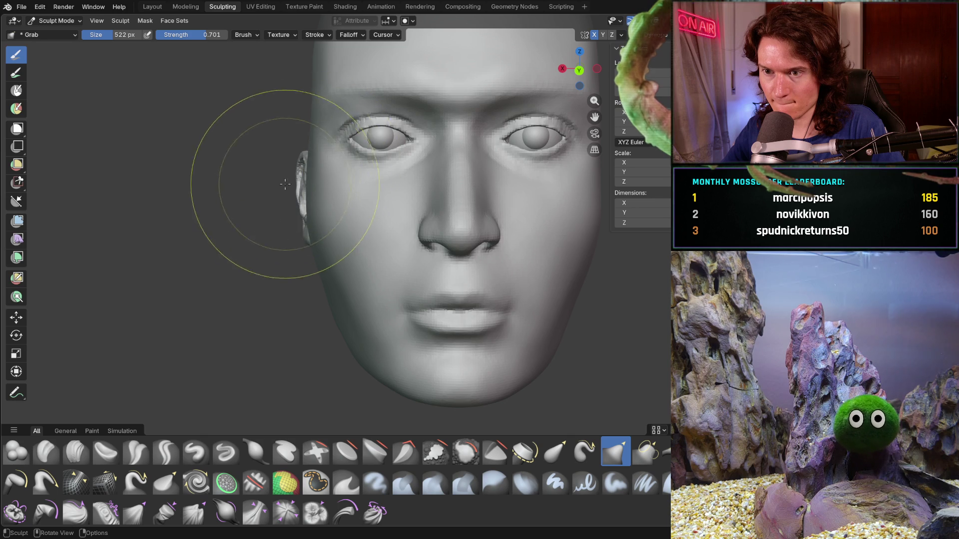
scroll(257, 246, "down", 2)
Step: Orbit around the head and snap to front and back axis views to check it
middle_click_drag(255, 251, 313, 215)
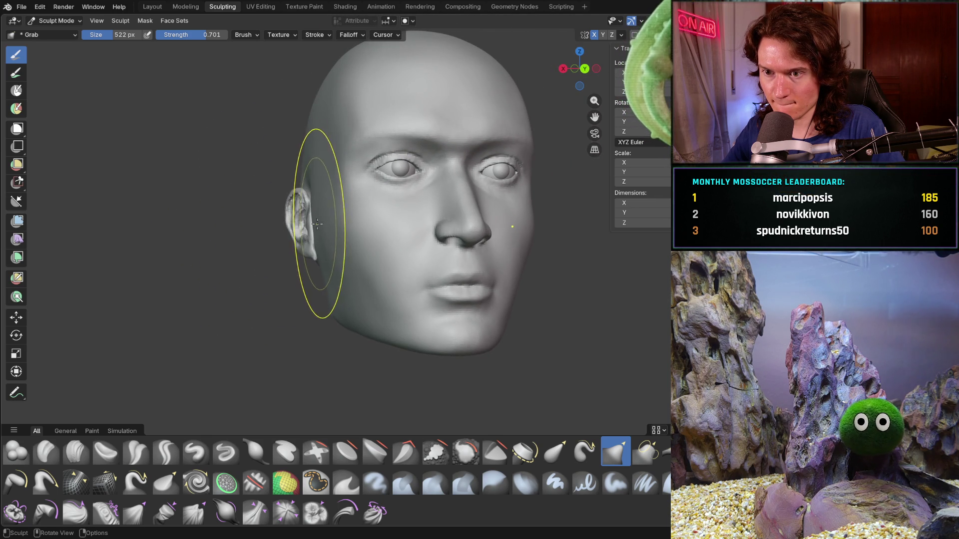
mouse_move(371, 205)
middle_mouse_down()
mouse_move(332, 227)
mouse_move(278, 221)
mouse_move(302, 268)
mouse_move(261, 274)
mouse_move(208, 253)
mouse_move(307, 251)
mouse_move(316, 274)
middle_mouse_up()
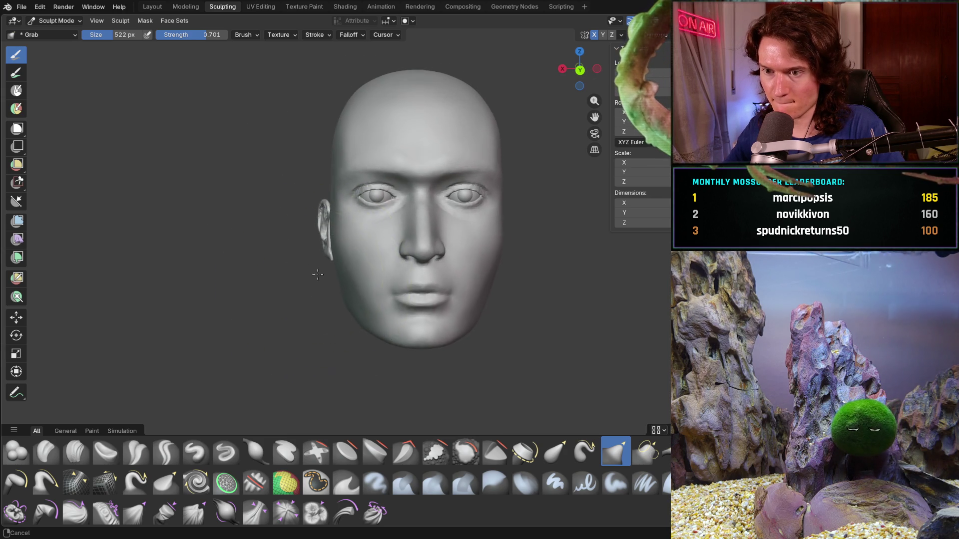
scroll(334, 234, "up", 4)
mouse_move(335, 234)
middle_mouse_down()
mouse_move(322, 247)
mouse_move(332, 262)
mouse_move(332, 235)
middle_mouse_up()
scroll(324, 255, "down", 3)
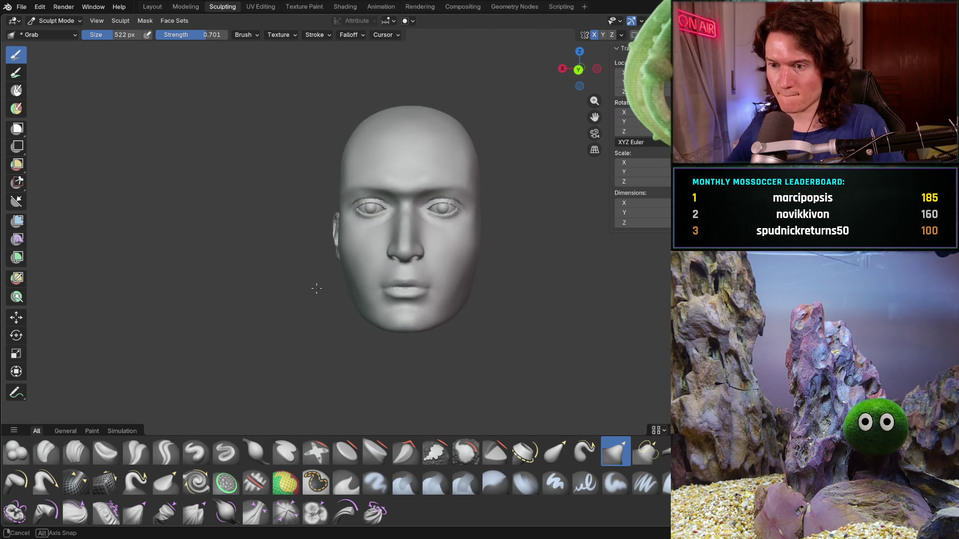
scroll(317, 294, "up", 2)
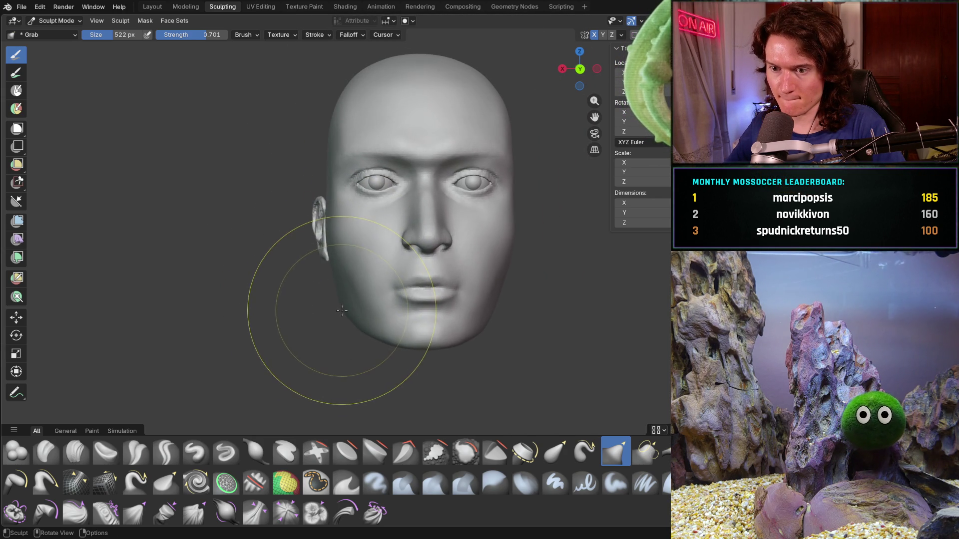
mouse_move(342, 312)
middle_mouse_down()
mouse_move(322, 284)
mouse_move(394, 253)
mouse_move(490, 306)
mouse_move(484, 327)
mouse_move(328, 325)
middle_mouse_up()
scroll(333, 320, "up", 1)
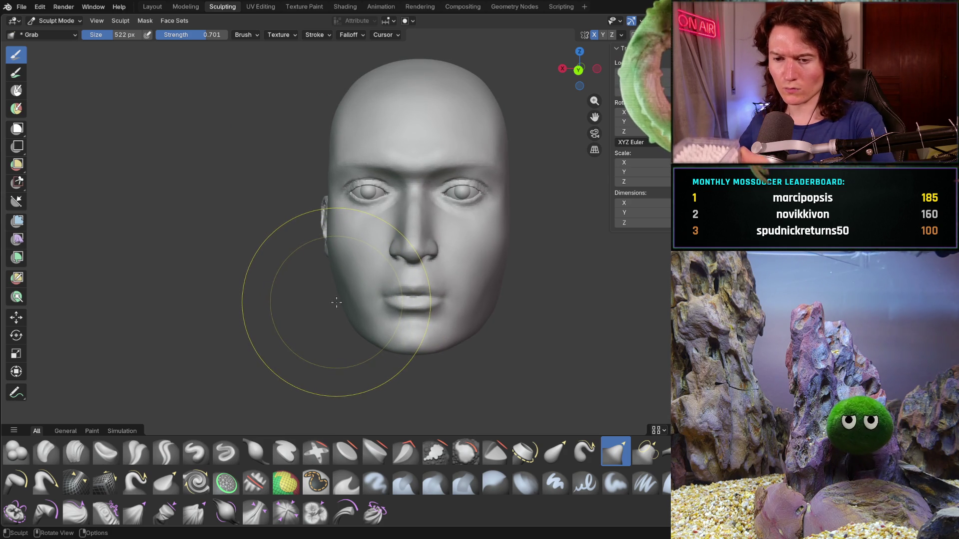
mouse_move(336, 304)
middle_mouse_down()
mouse_move(359, 319)
mouse_move(332, 331)
mouse_move(358, 314)
mouse_move(316, 317)
mouse_move(380, 300)
mouse_move(412, 308)
mouse_move(332, 300)
mouse_move(274, 316)
mouse_move(293, 316)
middle_mouse_up()
key("ctrl+KP_1")
key("KP_1")
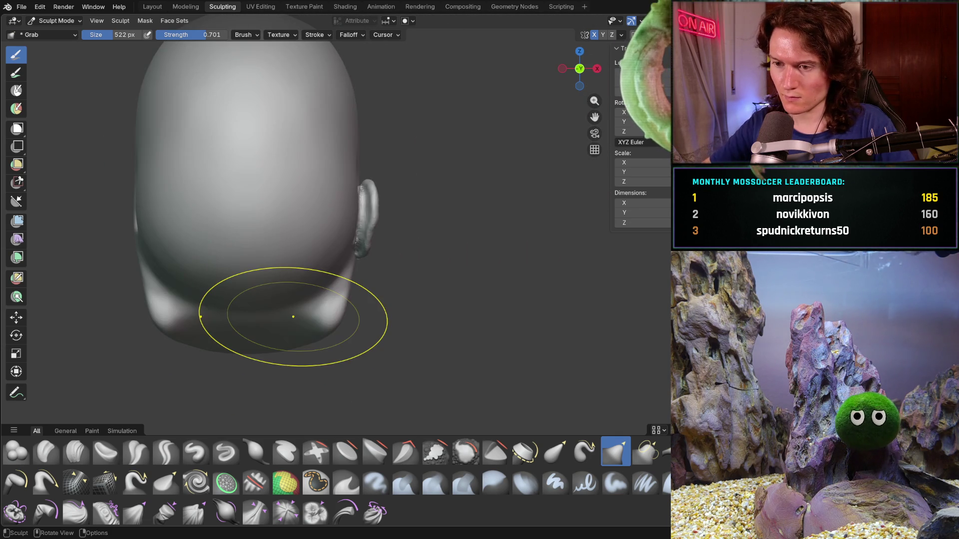
Step: Return to the face view and grab-reshape the left cheek below the ear
key("ctrl+KP_1")
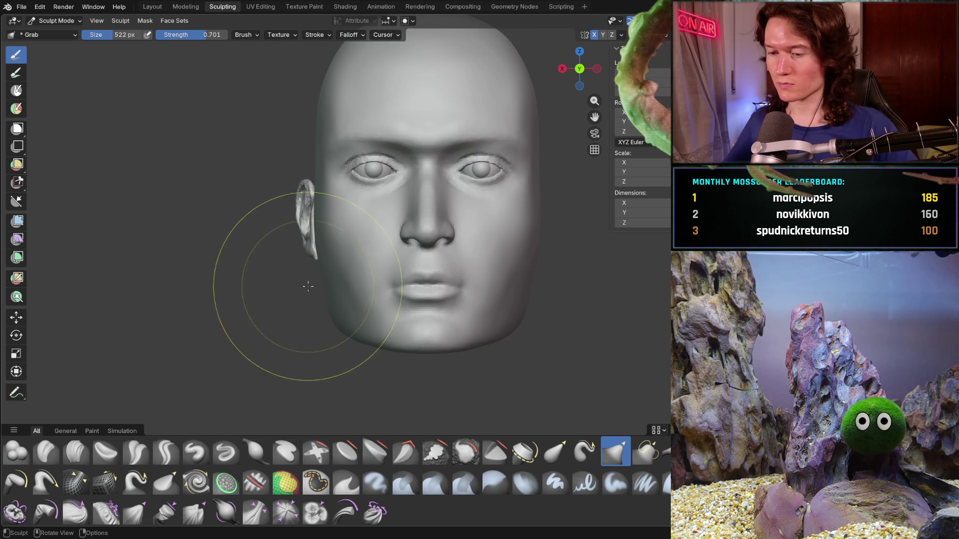
left_click_drag(331, 320, 332, 317)
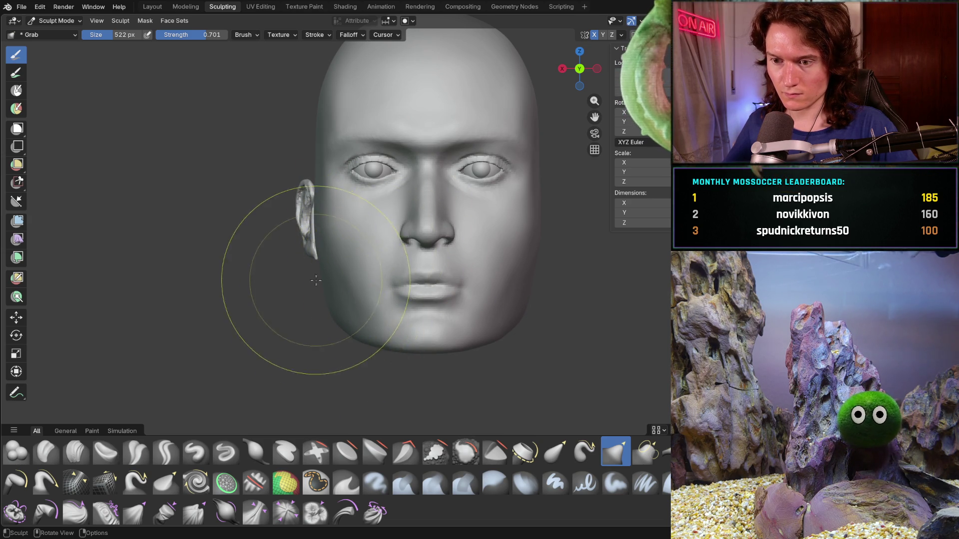
mouse_move(235, 267)
middle_mouse_down()
mouse_move(404, 293)
mouse_move(385, 300)
mouse_move(405, 311)
mouse_move(400, 302)
mouse_move(288, 314)
mouse_move(316, 239)
mouse_move(337, 242)
mouse_move(324, 232)
middle_mouse_up()
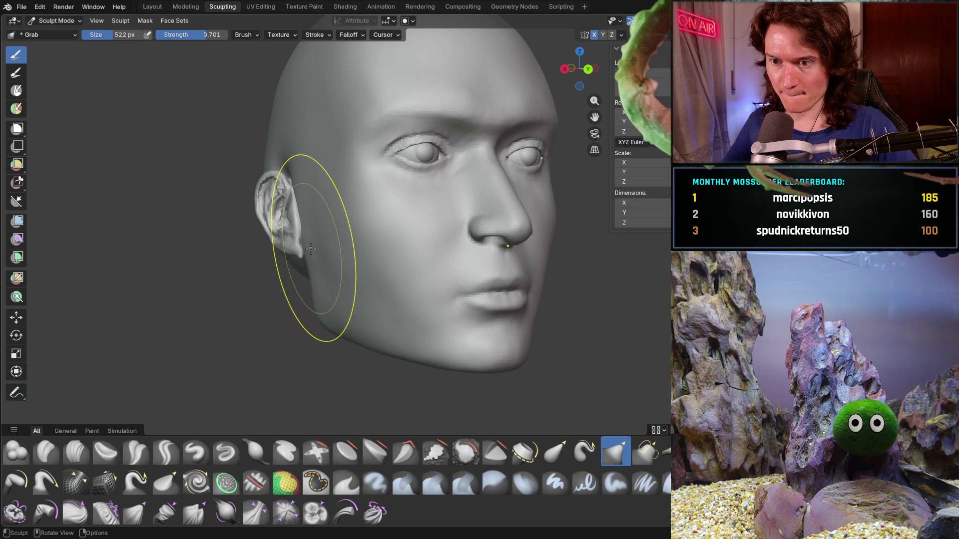
mouse_move(307, 214)
middle_mouse_down()
mouse_move(365, 205)
mouse_move(349, 205)
mouse_move(332, 231)
mouse_move(316, 225)
mouse_move(342, 227)
middle_mouse_up()
Step: Orbit between three-quarter and front views to check the reshaped cheek
mouse_move(375, 171)
middle_mouse_down()
mouse_move(370, 299)
mouse_move(360, 232)
middle_mouse_up()
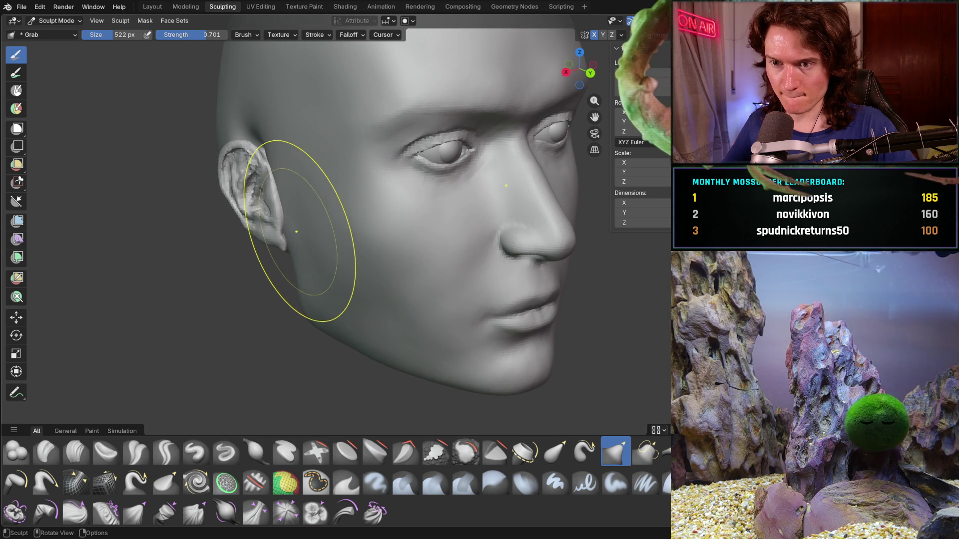
middle_click_drag(287, 188, 306, 221)
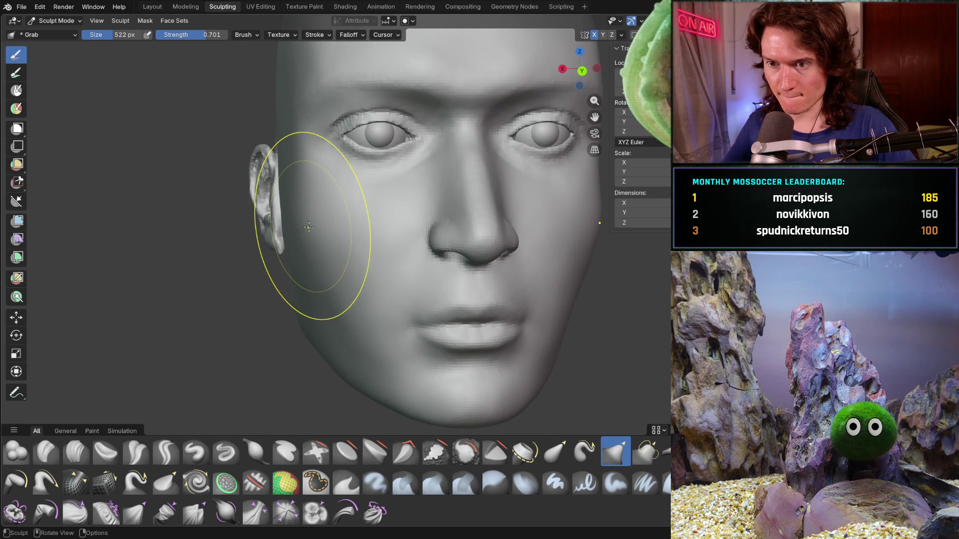
scroll(311, 240, "down", 4)
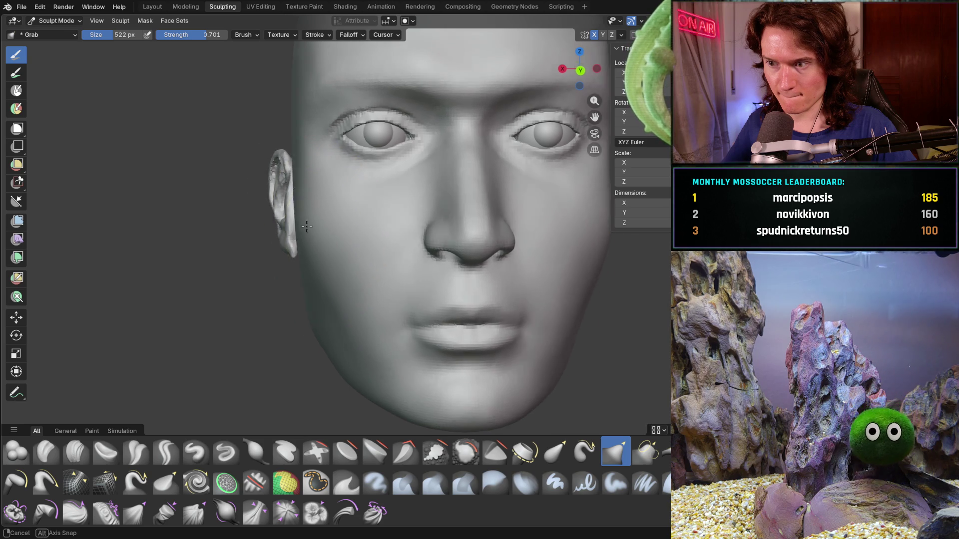
mouse_move(306, 271)
middle_mouse_down()
mouse_move(263, 282)
mouse_move(316, 284)
mouse_move(312, 275)
middle_mouse_up()
scroll(297, 287, "down", 2)
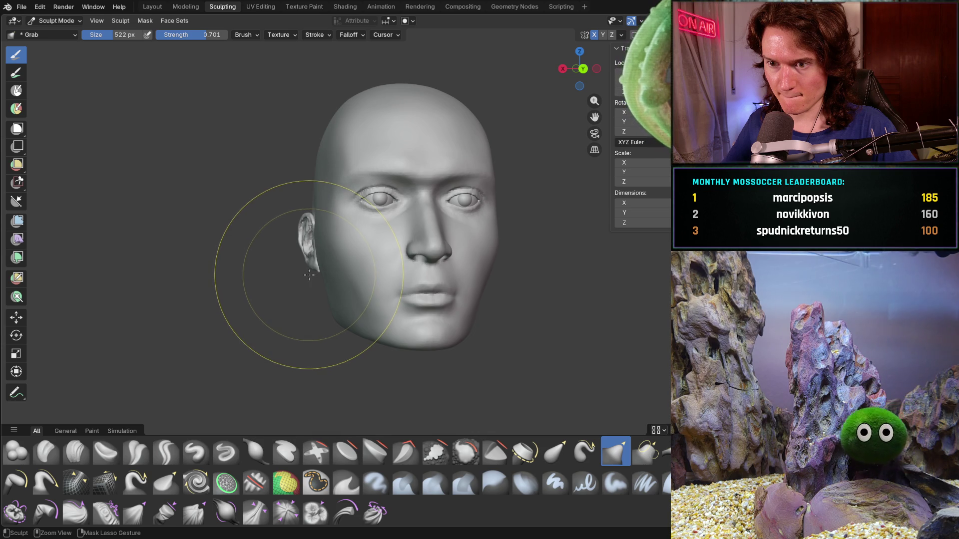
mouse_move(307, 274)
middle_mouse_down()
mouse_move(298, 275)
mouse_move(347, 261)
middle_mouse_up()
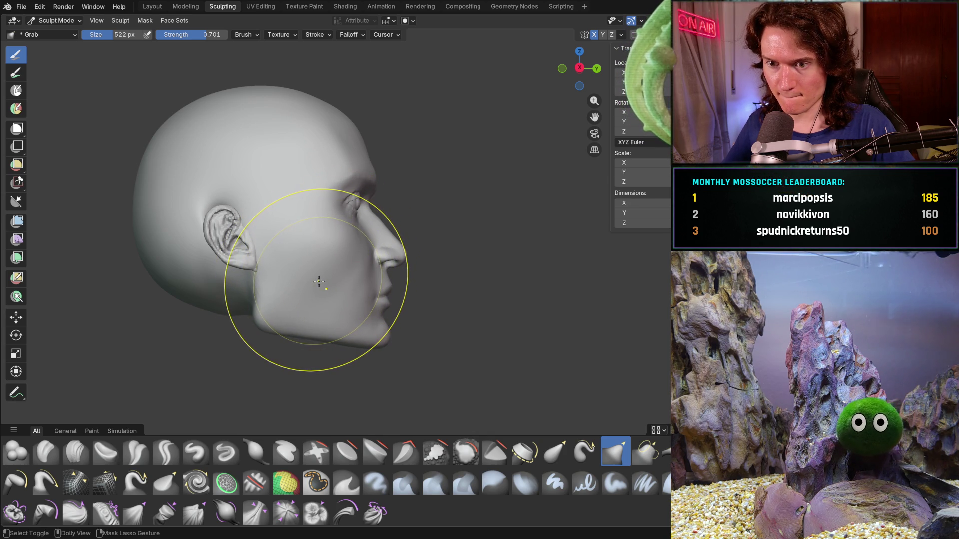
Step: Orbit and zoom around the reshaped cheek and jaw, then switch to Object Mode
mouse_move(318, 281)
middle_mouse_down()
mouse_move(279, 309)
mouse_move(246, 402)
mouse_move(236, 281)
mouse_move(294, 283)
mouse_move(268, 278)
middle_mouse_up()
scroll(281, 251, "up", 3)
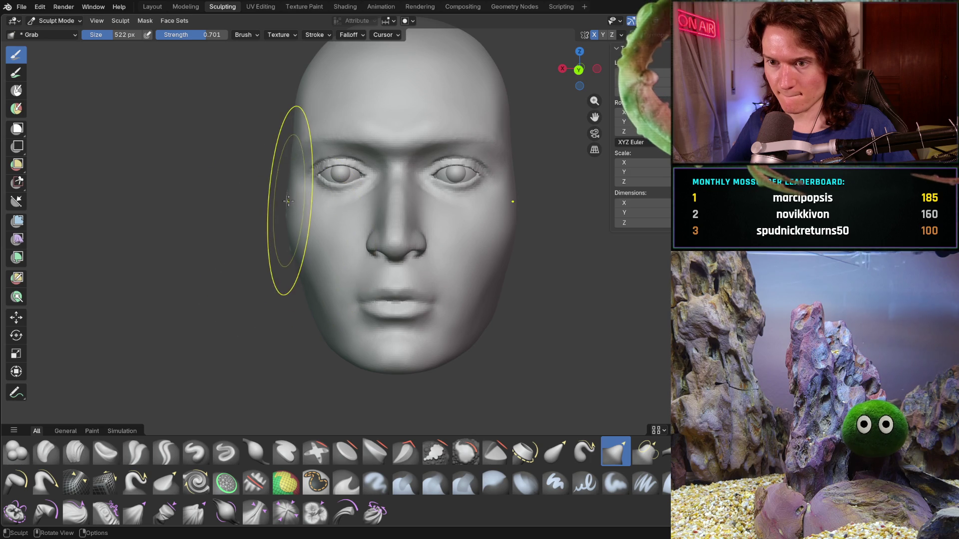
middle_click_drag(272, 190, 281, 213)
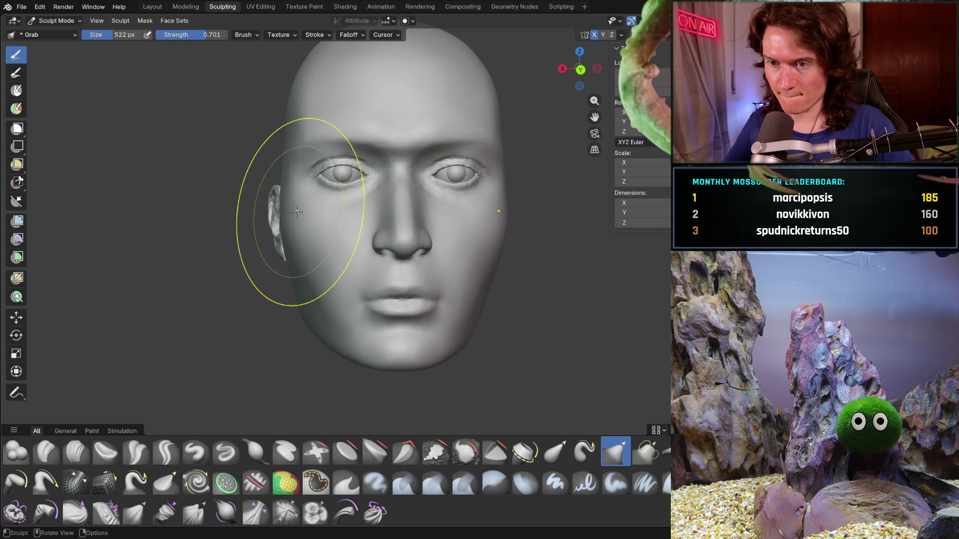
left_click(281, 212)
left_click(281, 187)
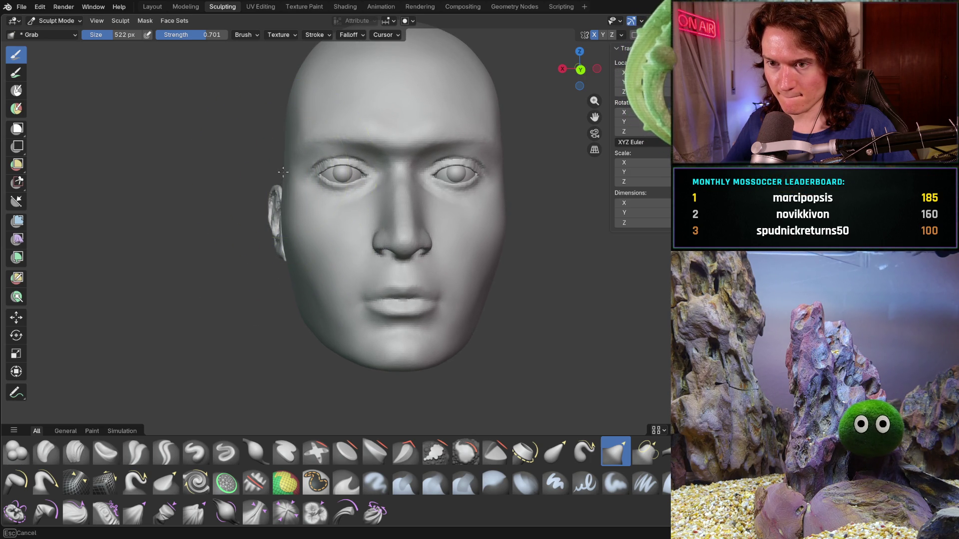
scroll(323, 208, "down", 3)
middle_click_drag(300, 239, 294, 237)
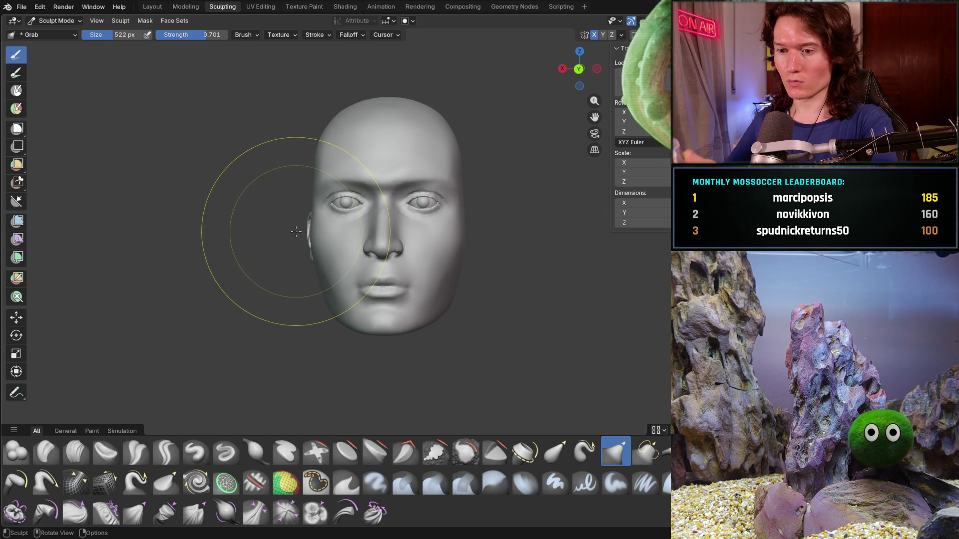
scroll(322, 286, "down", 3)
scroll(310, 272, "up", 4)
middle_click_drag(319, 264, 339, 284)
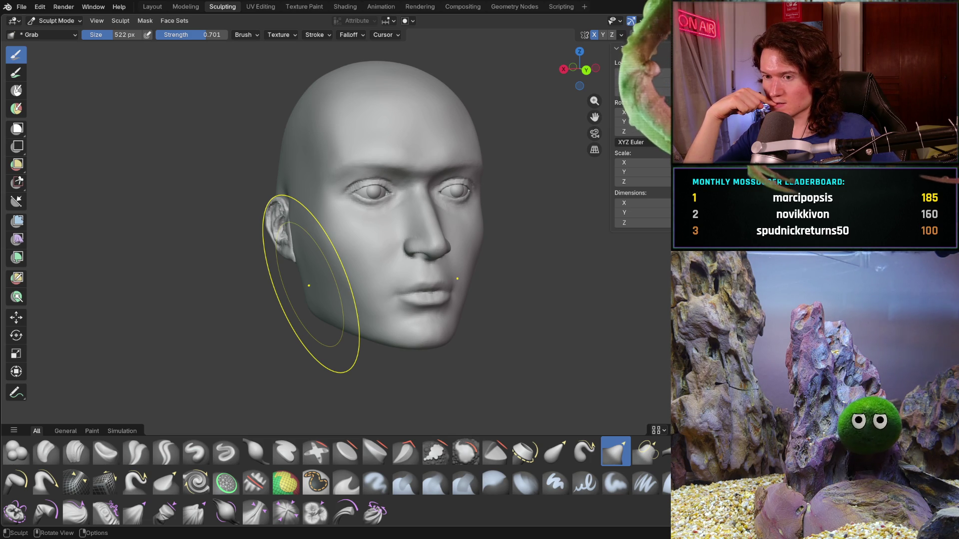
key("ctrl")
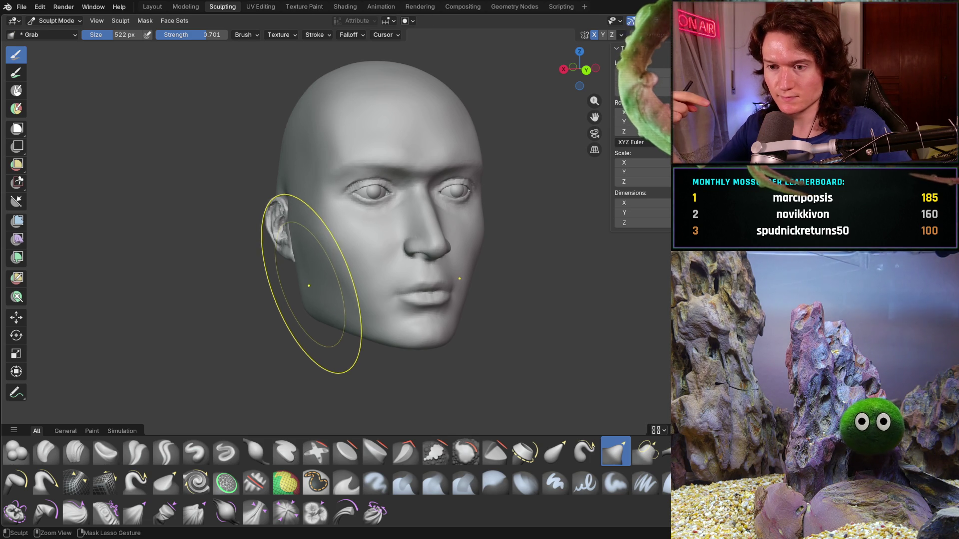
key("ctrl+Tab")
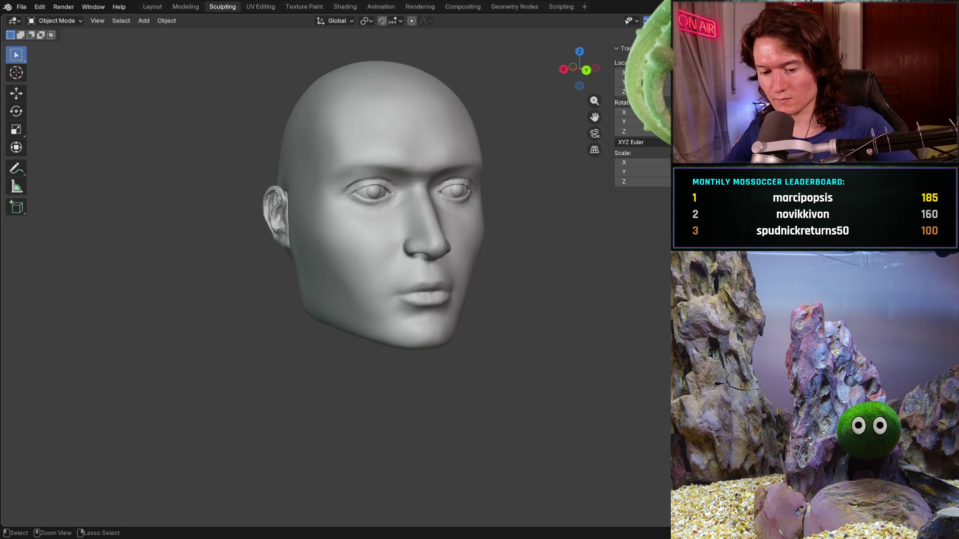
Step: Orbit to the head's right profile and re-enter Sculpt Mode with the Grab brush
key("ctrl+Tab")
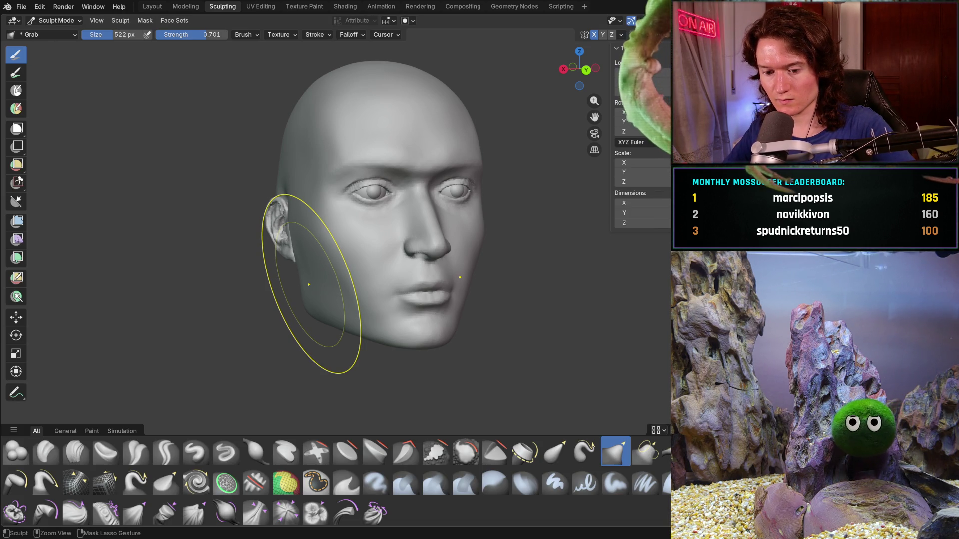
key("ctrl+Tab")
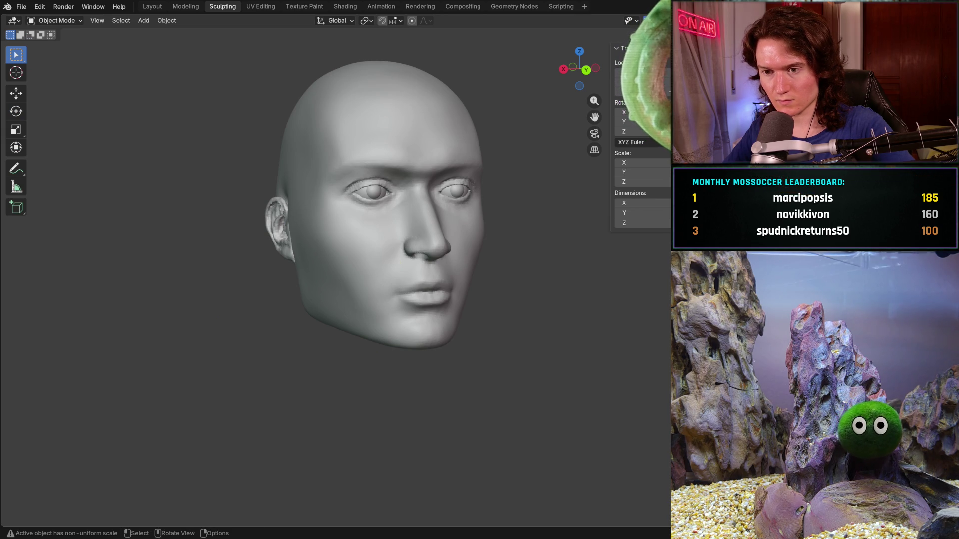
middle_click_drag(299, 269, 380, 270)
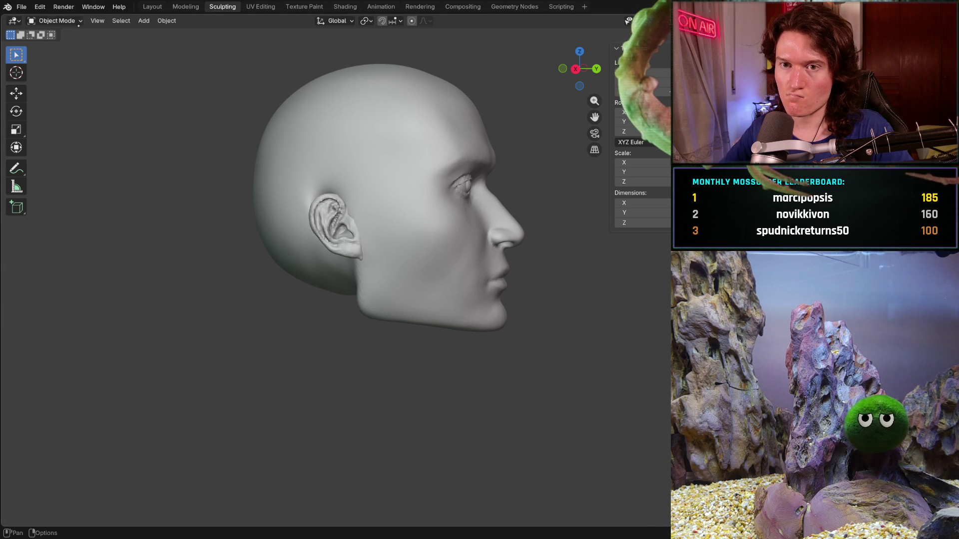
left_click(60, 20)
left_click(65, 55)
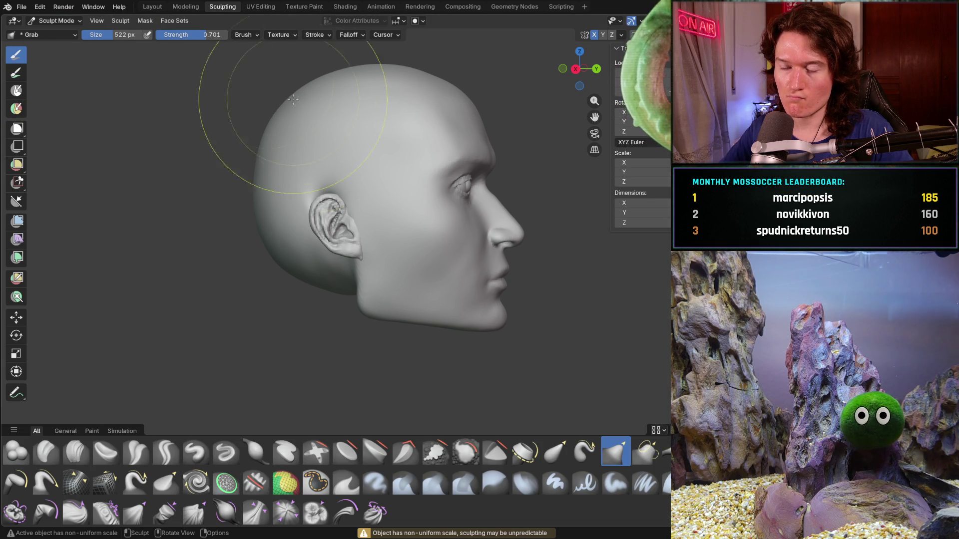
Step: Open and dismiss the automasking pie unchanged, and zoom in on the profile
scroll(369, 300, "up", 1)
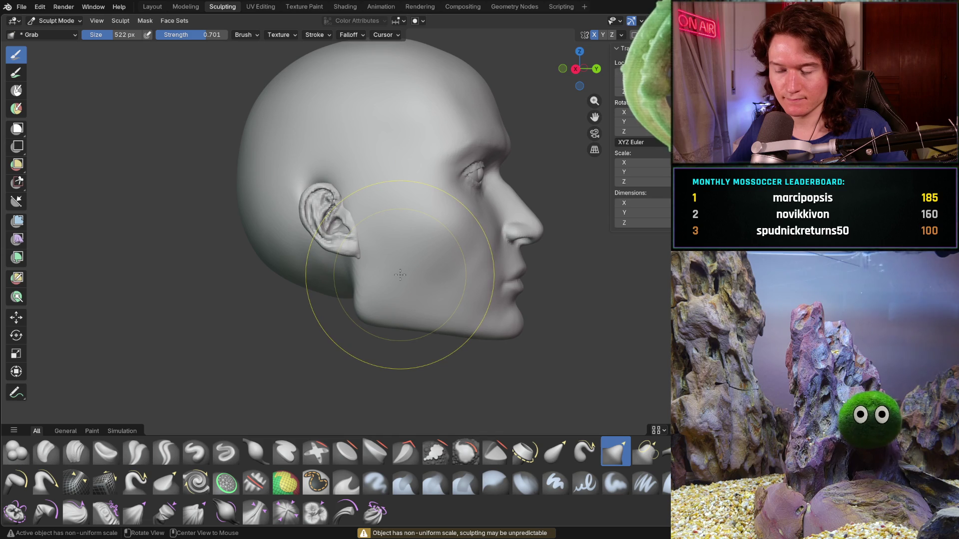
key("alt+a")
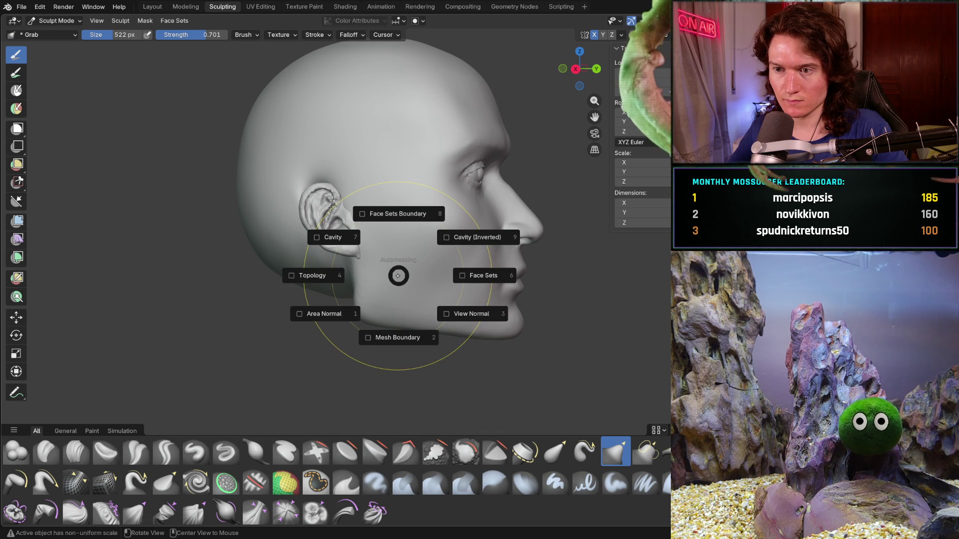
left_click(394, 277)
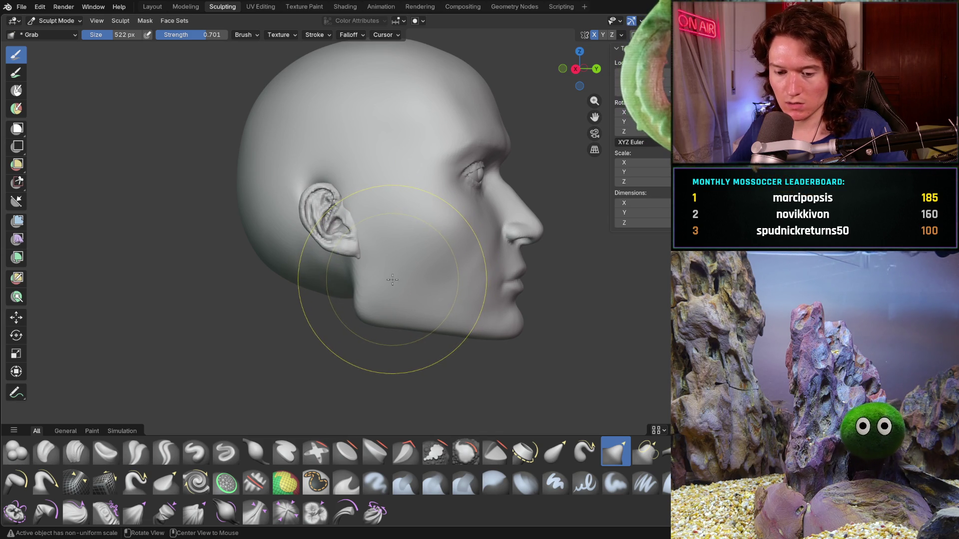
scroll(359, 270, "up", 2)
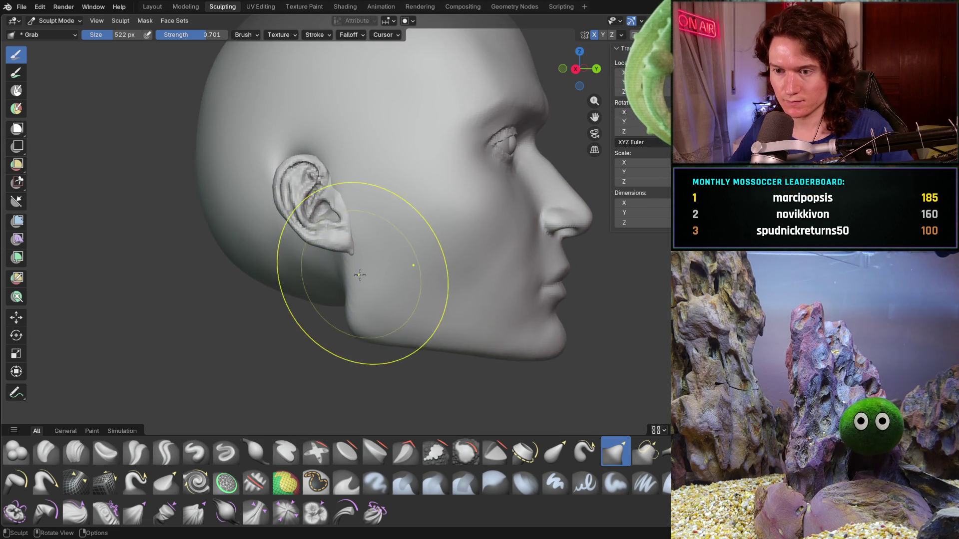
scroll(359, 270, "up", 1)
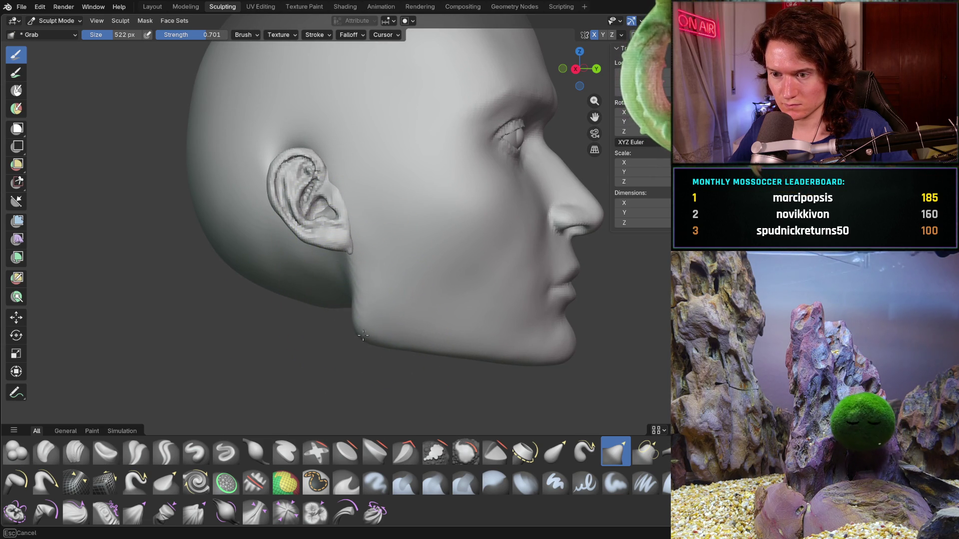
Step: Grab-pull the lower jaw and chin outline into a firmer jawline
left_click_drag(417, 350, 450, 320)
left_click_drag(500, 362, 532, 358)
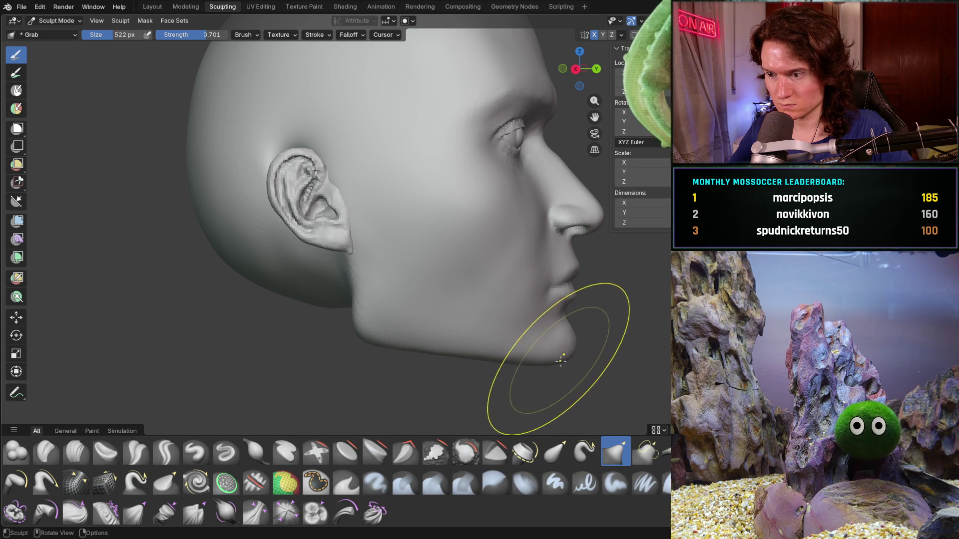
left_click_drag(460, 360, 439, 352)
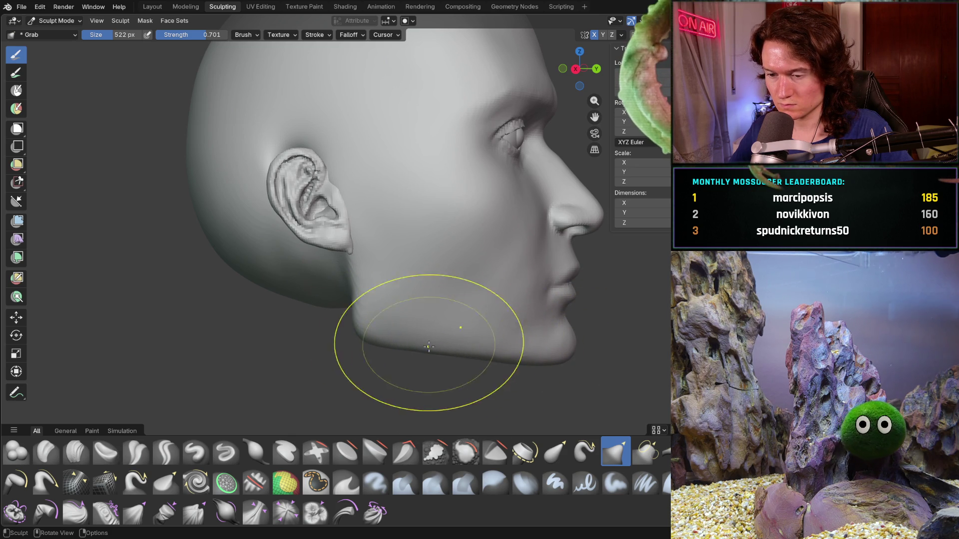
left_click_drag(375, 325, 375, 343)
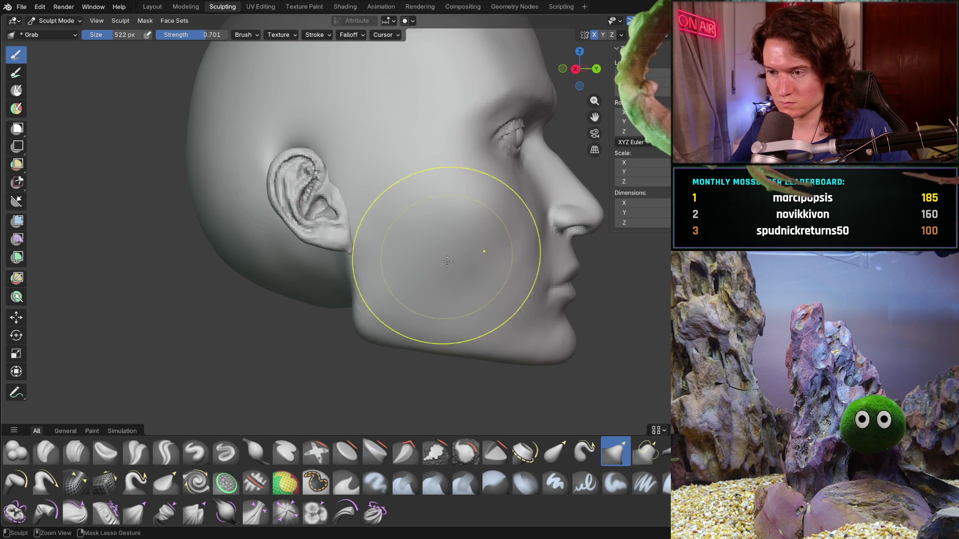
scroll(424, 321, "down", 3)
mouse_move(424, 322)
middle_mouse_down()
mouse_move(316, 316)
mouse_move(338, 323)
mouse_move(395, 304)
mouse_move(505, 307)
mouse_move(376, 347)
mouse_move(439, 325)
mouse_move(235, 334)
middle_mouse_up()
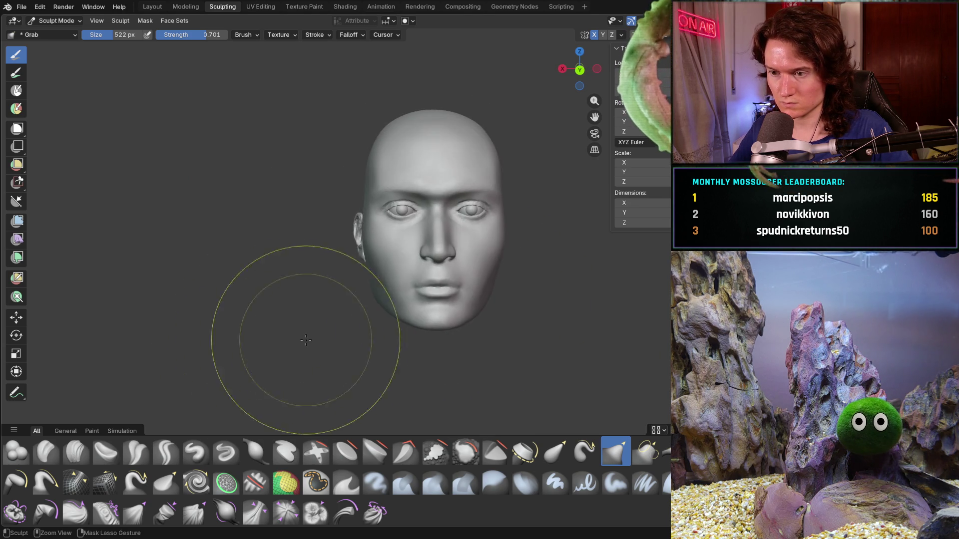
scroll(369, 267, "up", 4)
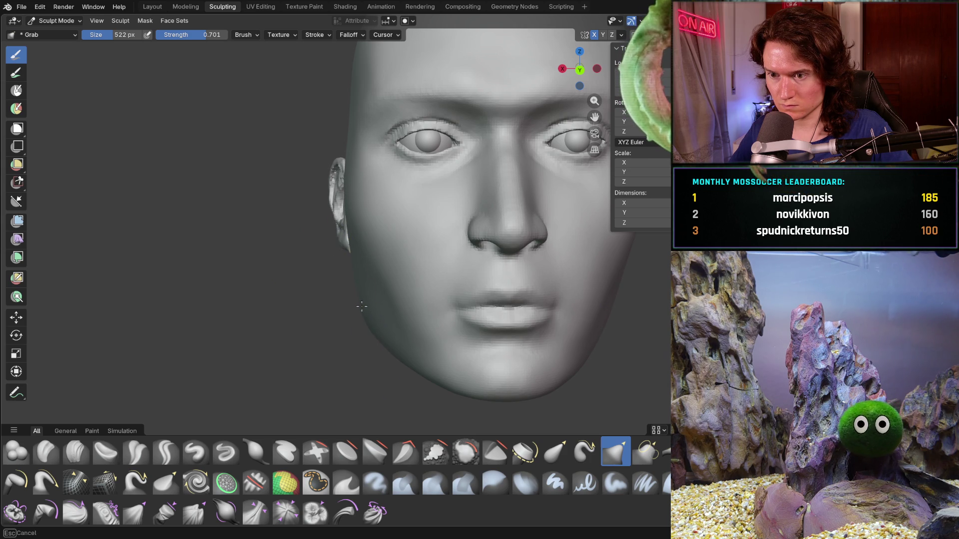
mouse_move(370, 297)
middle_mouse_down()
mouse_move(450, 320)
mouse_move(469, 351)
mouse_move(358, 322)
mouse_move(321, 278)
mouse_move(316, 334)
mouse_move(331, 349)
mouse_move(406, 349)
mouse_move(452, 324)
mouse_move(350, 350)
mouse_move(322, 381)
mouse_move(399, 385)
mouse_move(408, 317)
mouse_move(360, 267)
mouse_move(375, 268)
mouse_move(368, 261)
mouse_move(349, 272)
middle_mouse_up()
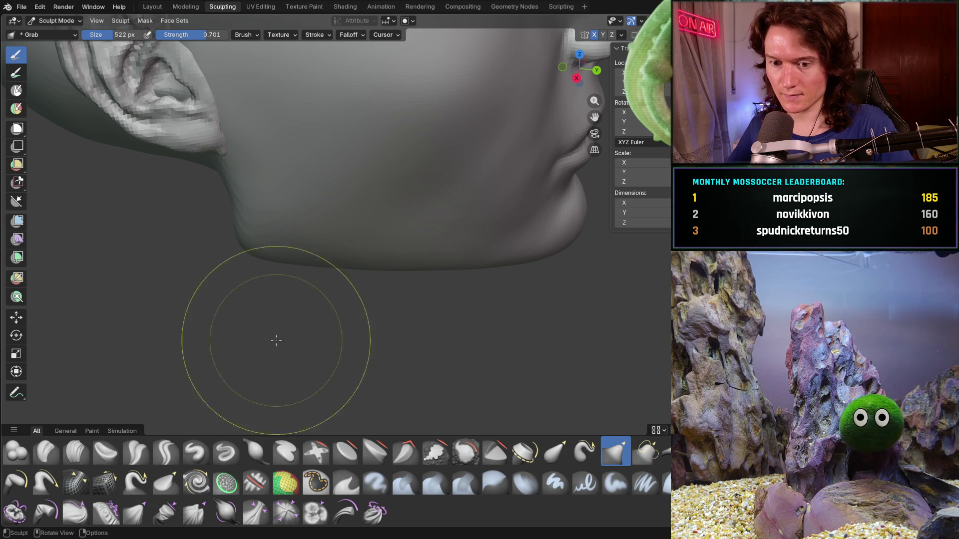
left_click(106, 452)
Step: Select the Clay Strips brush at about 296 px with 0.535 strength
left_click(76, 452)
key("f")
left_click(306, 304)
key("shift+f")
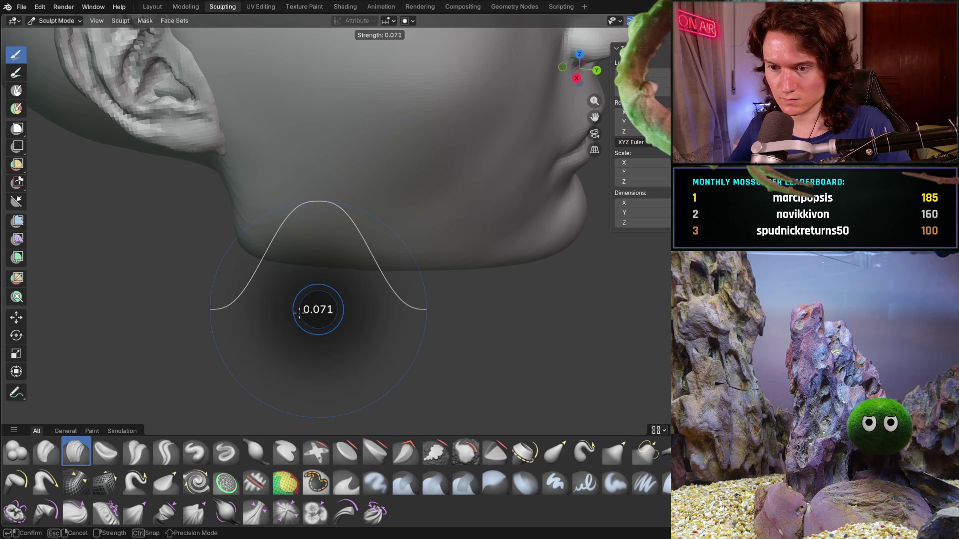
left_click(358, 322)
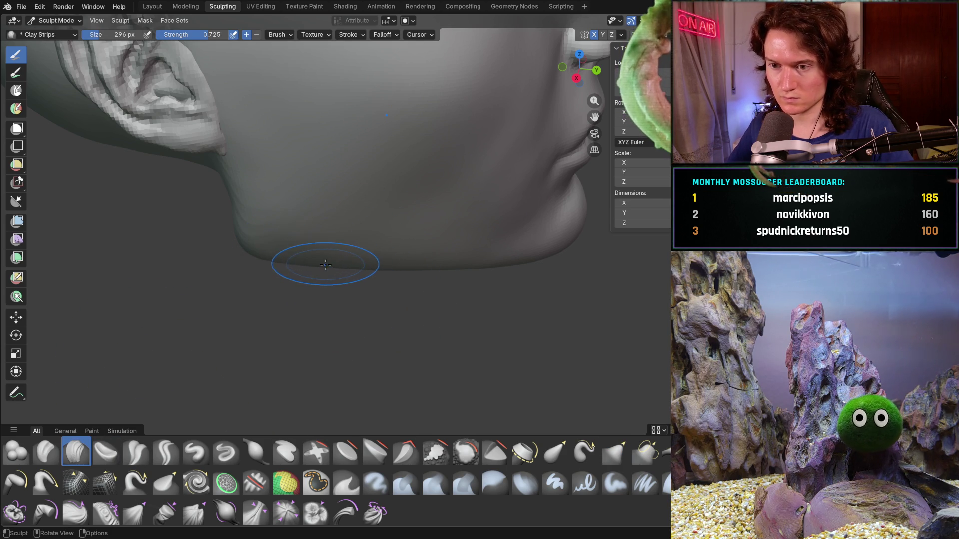
key("shift+f")
left_click(296, 269)
Step: Orbit to a low angle and layer clay strips onto the lower jaw surface
mouse_move(327, 267)
middle_mouse_down()
mouse_move(349, 247)
mouse_move(349, 283)
mouse_move(353, 229)
mouse_move(306, 347)
mouse_move(293, 301)
middle_mouse_up()
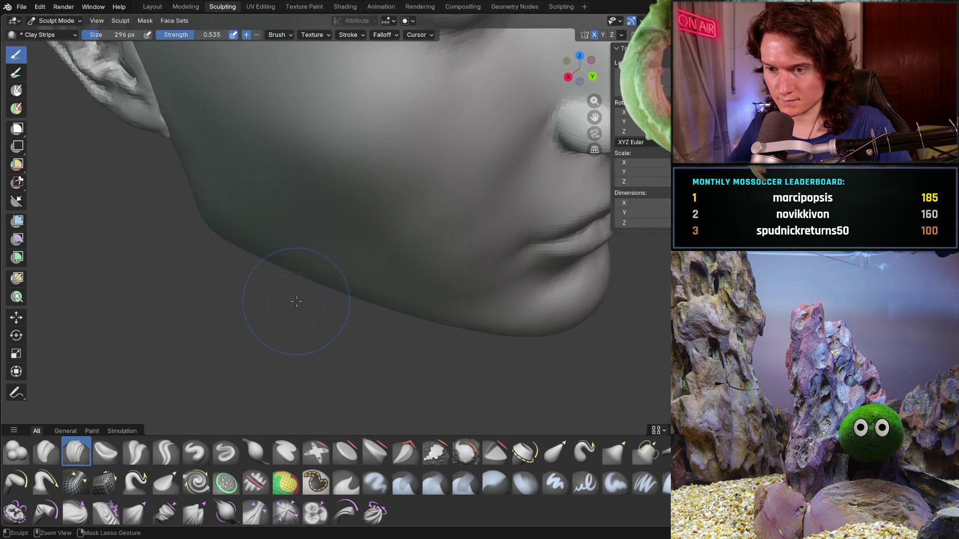
scroll(293, 301, "up", 3)
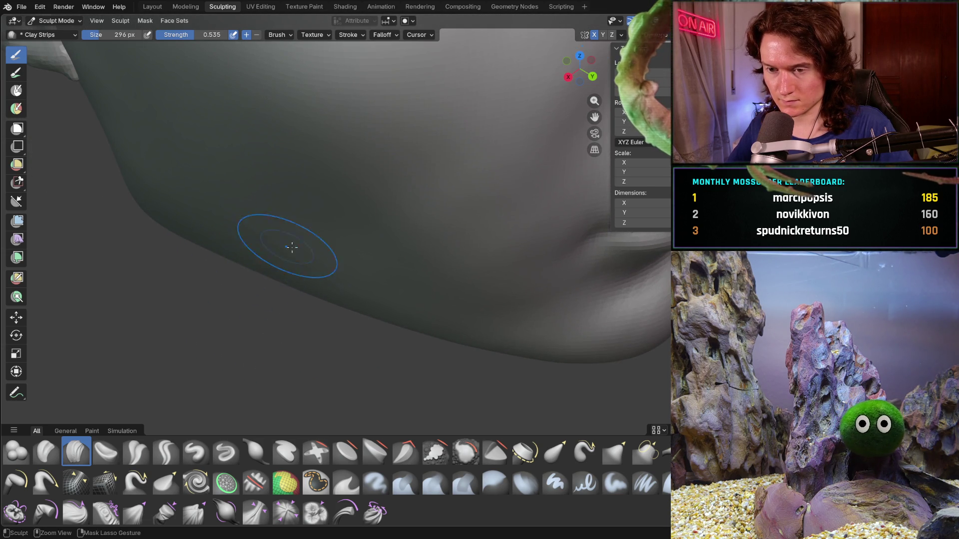
right_click_drag(431, 325, 472, 331, "ctrl")
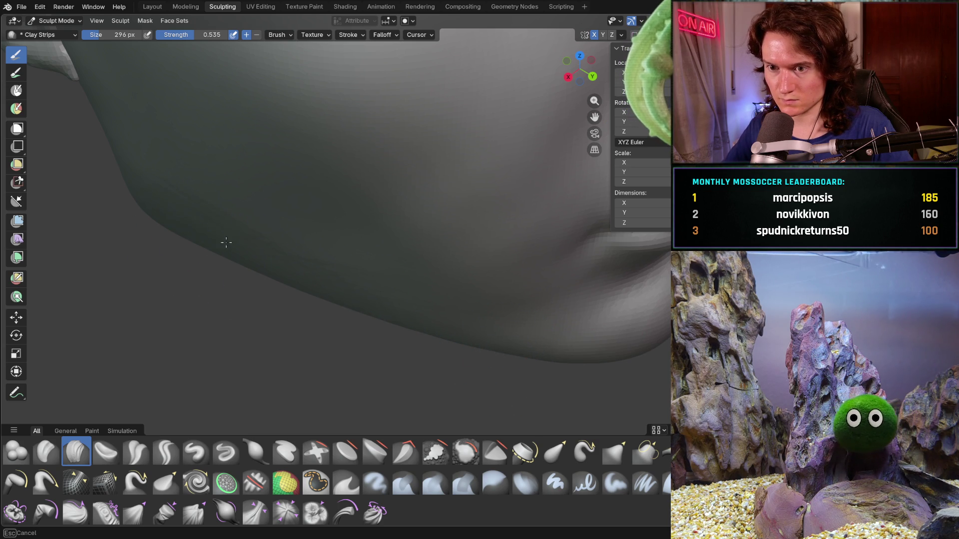
mouse_move(347, 316)
middle_mouse_down()
mouse_move(300, 232)
mouse_move(296, 262)
mouse_move(319, 236)
middle_mouse_up()
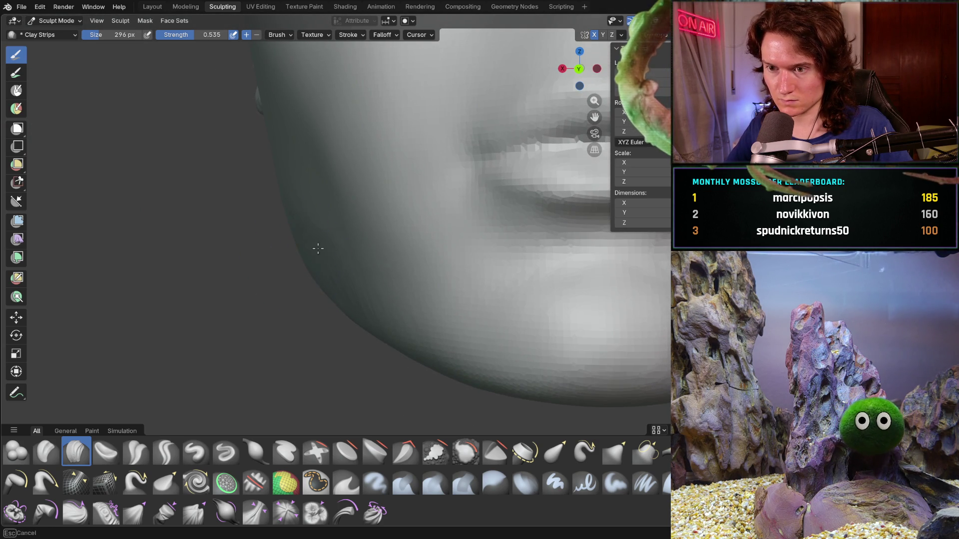
right_click_drag(310, 256, 372, 295, "ctrl")
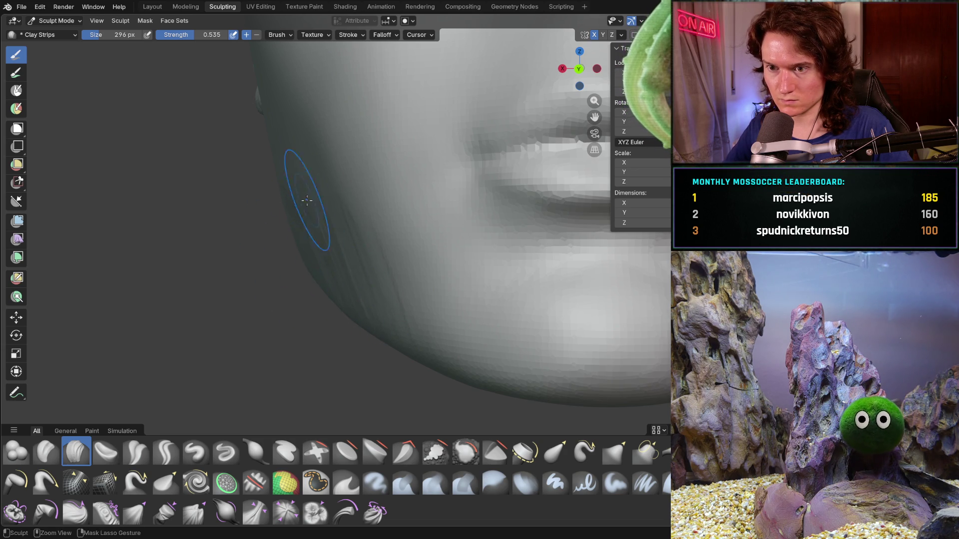
mouse_move(371, 301)
middle_mouse_down()
mouse_move(418, 248)
mouse_move(365, 315)
mouse_move(349, 278)
mouse_move(421, 220)
middle_mouse_up()
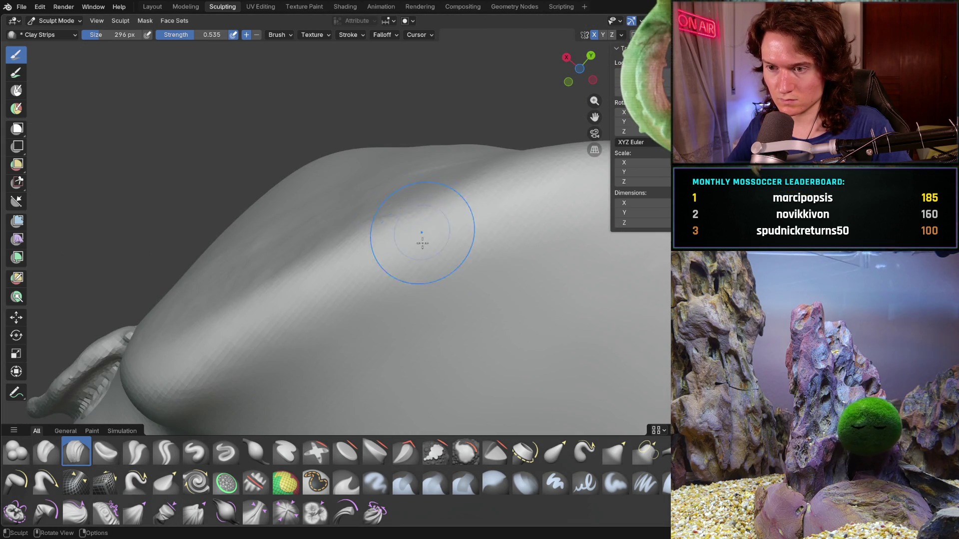
mouse_move(422, 274)
left_mouse_down("ctrl")
mouse_move(324, 292)
mouse_move(513, 251)
mouse_move(400, 331)
mouse_move(388, 381)
mouse_move(556, 311)
mouse_move(490, 379)
left_mouse_up("ctrl")
Step: Orbit and zoom under the chin to inspect the built-up jaw underside
mouse_move(491, 379)
middle_mouse_down()
mouse_move(450, 372)
mouse_move(368, 382)
mouse_move(391, 331)
mouse_move(435, 398)
mouse_move(445, 354)
mouse_move(290, 166)
middle_mouse_up()
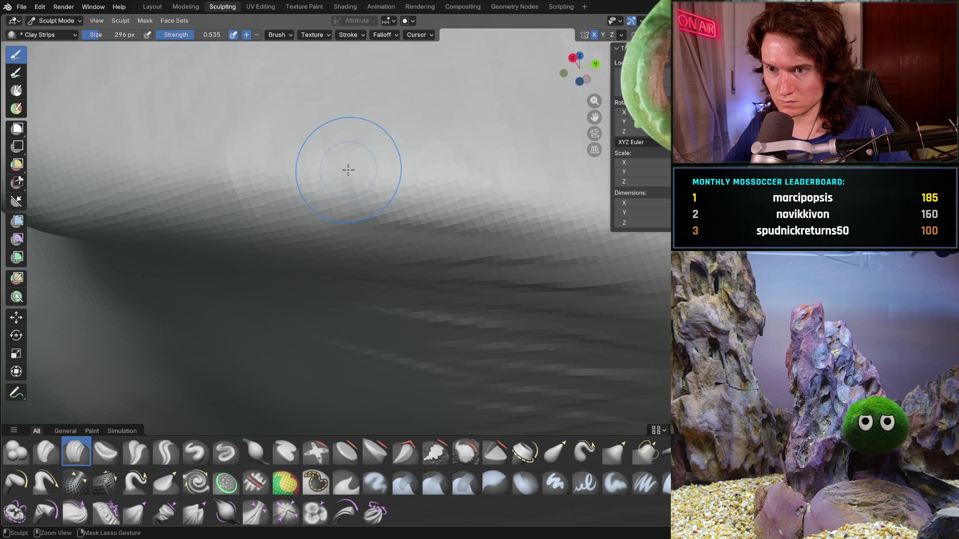
mouse_move(553, 248)
middle_mouse_down()
mouse_move(396, 365)
mouse_move(434, 331)
mouse_move(439, 246)
mouse_move(426, 210)
middle_mouse_up()
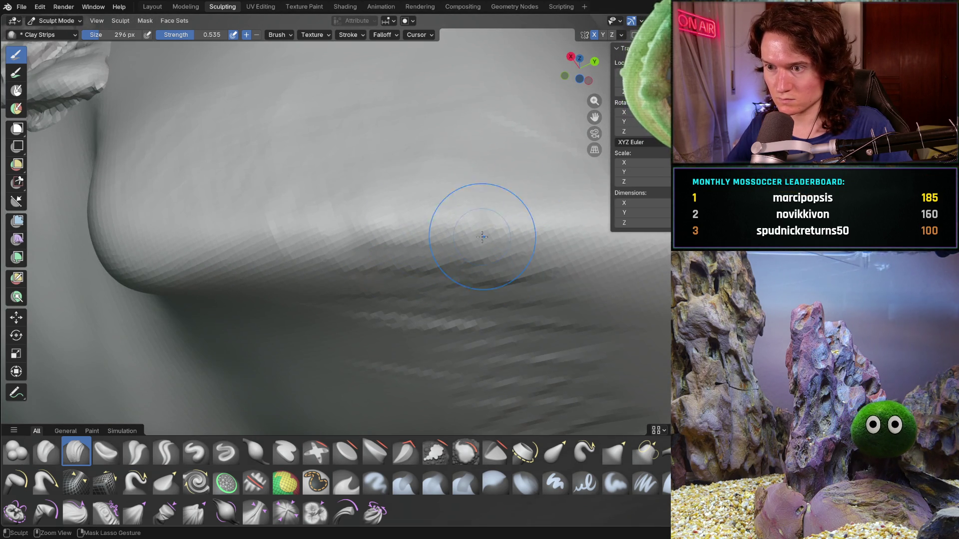
mouse_move(417, 202)
middle_mouse_down("ctrl")
mouse_move(426, 212)
mouse_move(409, 313)
mouse_move(435, 338)
mouse_move(426, 322)
middle_mouse_up("ctrl")
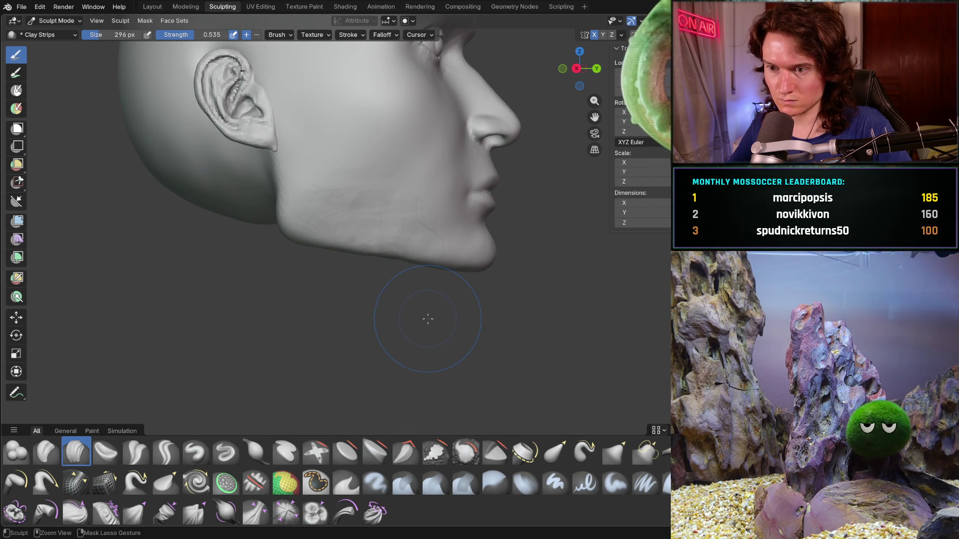
mouse_move(418, 313)
middle_mouse_down()
mouse_move(364, 235)
mouse_move(353, 186)
mouse_move(263, 180)
mouse_move(304, 248)
mouse_move(280, 270)
mouse_move(269, 252)
middle_mouse_up()
key("shift")
Step: From a side profile, pull the jaw outline and chin into a new shape with the Grab brush
mouse_move(407, 308)
middle_mouse_down()
mouse_move(510, 325)
mouse_move(441, 277)
mouse_move(383, 285)
middle_mouse_up()
key("g")
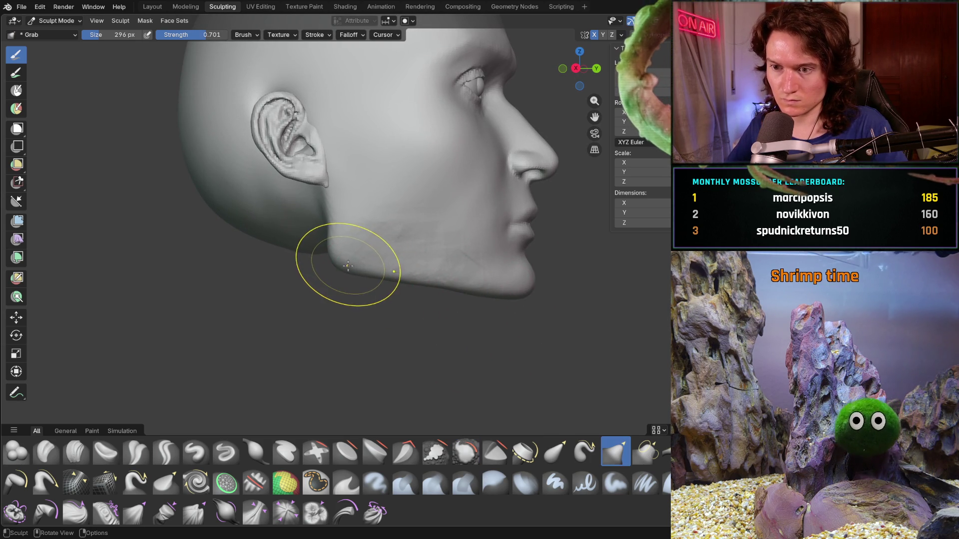
left_click_drag(342, 257, 344, 254)
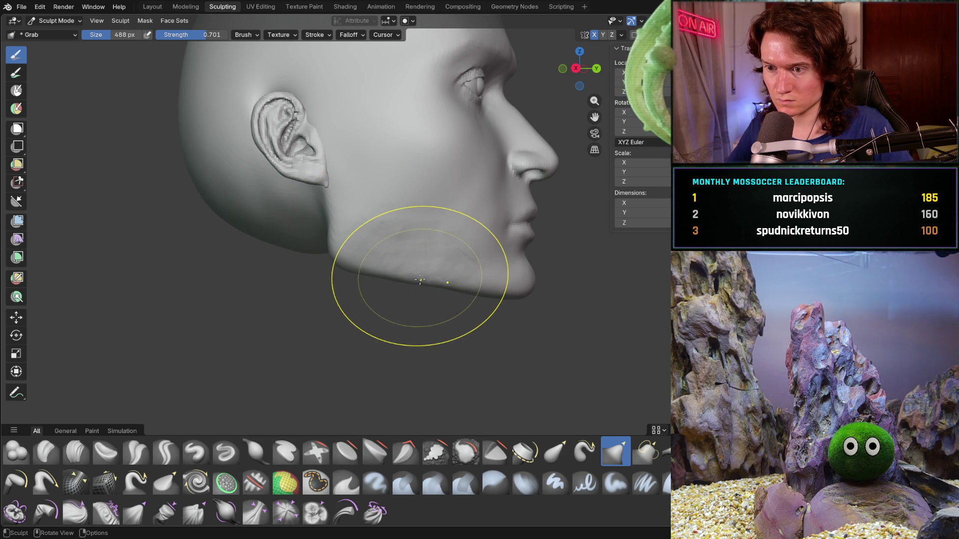
left_click_drag(433, 281, 527, 291)
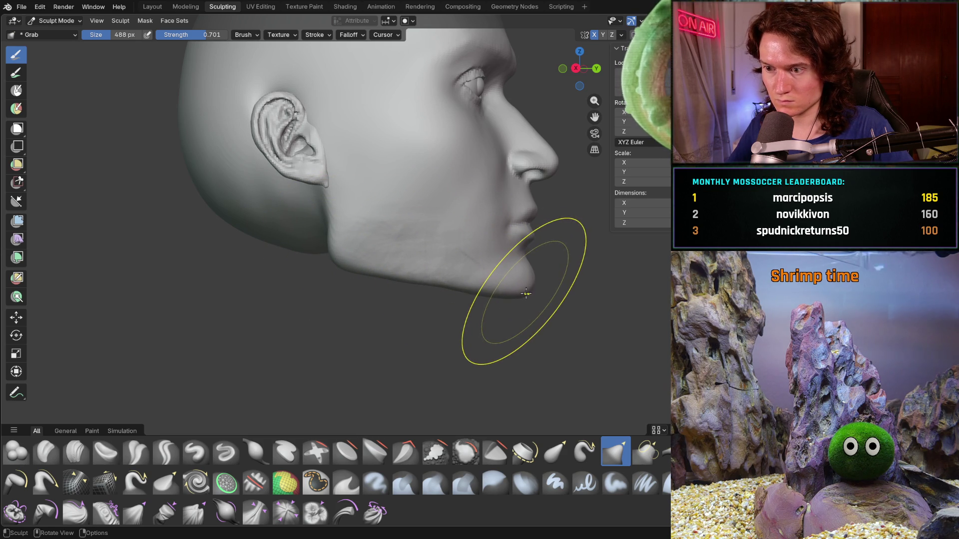
Step: Check the reshaped face from front and three-quarter angles, then switch to the Smooth brush
mouse_move(524, 289)
middle_mouse_down()
mouse_move(323, 287)
mouse_move(397, 303)
mouse_move(435, 332)
mouse_move(428, 311)
middle_mouse_up()
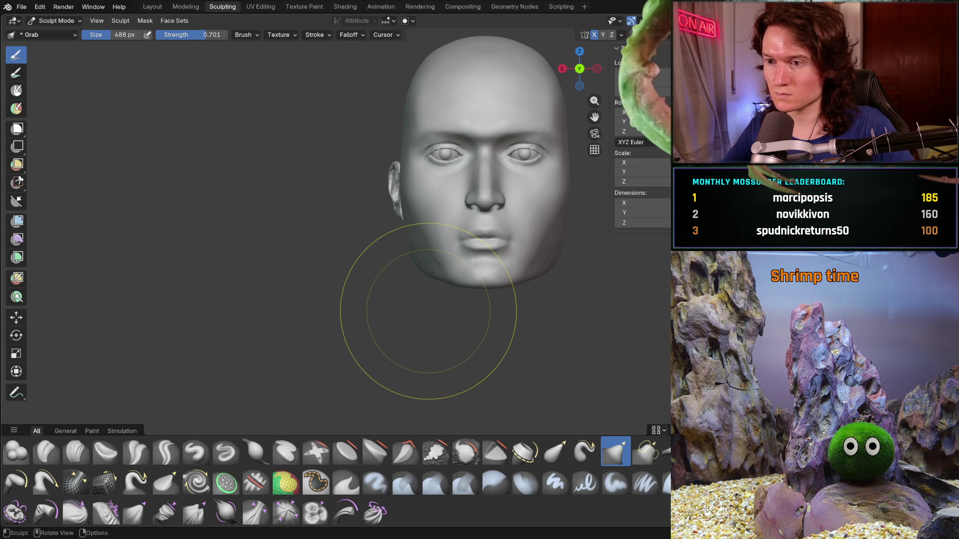
mouse_move(449, 267)
middle_mouse_down()
mouse_move(437, 270)
mouse_move(471, 278)
mouse_move(368, 285)
mouse_move(395, 248)
mouse_move(443, 239)
mouse_move(435, 252)
middle_mouse_up()
scroll(368, 279, "up", 4)
scroll(368, 252, "up", 2)
scroll(437, 233, "up", 1)
key("shift+s")
Step: Set the Smooth brush strength to 0.410 and smooth the jaw below the ear
key("shift+f")
left_click(429, 258)
key("shift+f")
left_click(402, 247)
left_click_drag(396, 250, 368, 248)
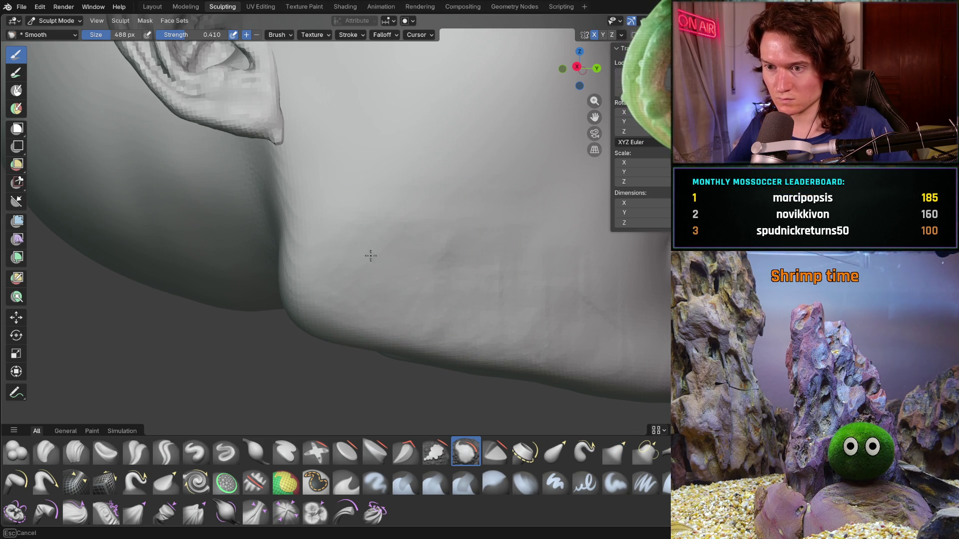
Step: Resize the Smooth brush to 330 px and smooth across the cheek and chin
middle_click_drag(550, 256, 475, 261, "shift")
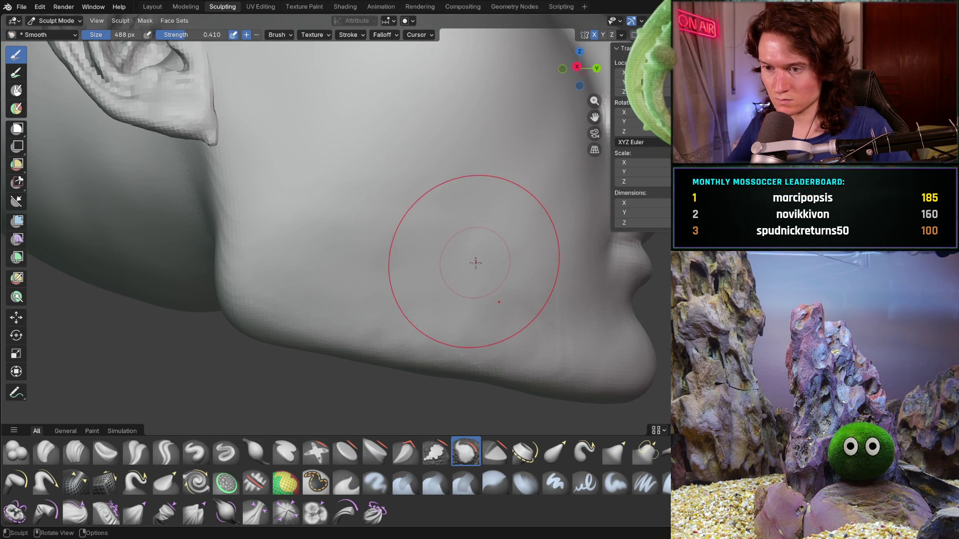
key("f")
left_click(389, 243)
mouse_move(389, 243)
left_mouse_down()
mouse_move(298, 229)
mouse_move(415, 253)
left_mouse_up()
left_click_drag(486, 243, 545, 273)
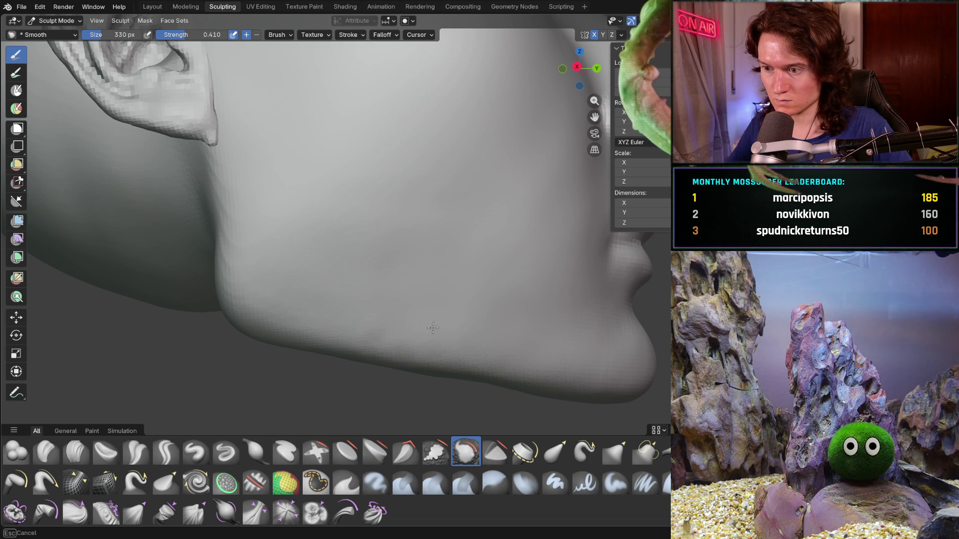
Step: Smooth along the jawline and jaw surface from several angles
mouse_move(509, 364)
middle_mouse_down()
mouse_move(445, 306)
mouse_move(439, 381)
mouse_move(450, 326)
mouse_move(488, 379)
middle_mouse_up()
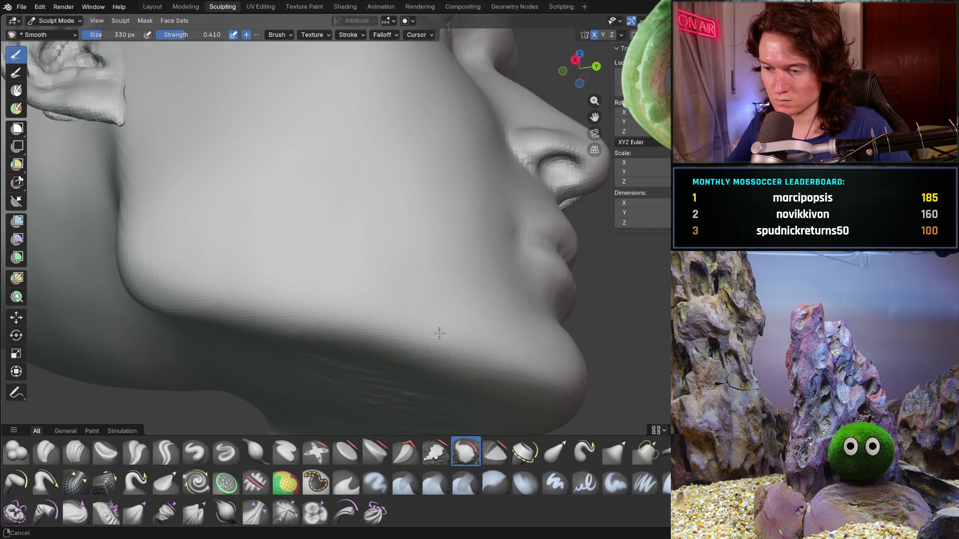
middle_click_drag(438, 347, 406, 329, "shift")
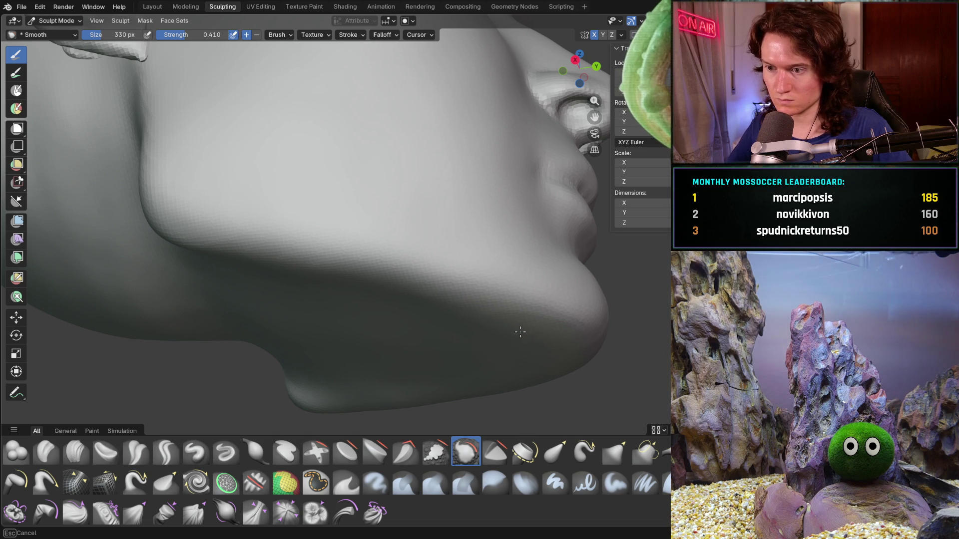
left_click_drag(308, 291, 374, 287)
middle_click_drag(353, 264, 381, 299)
scroll(382, 300, "up", 3)
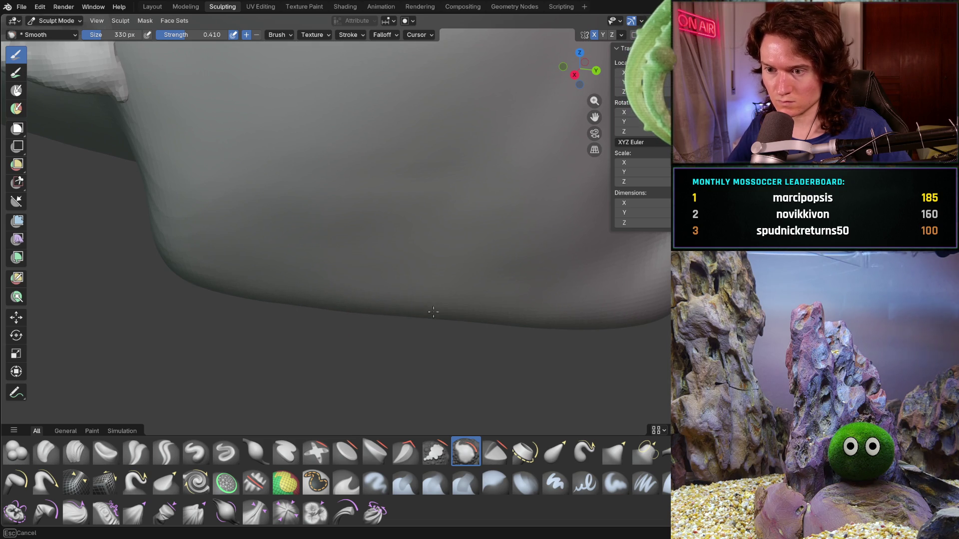
middle_click_drag(442, 297, 460, 252)
left_click_drag(460, 252, 340, 316)
Step: Smooth the jaw surface and down over the lower cheek, ending at the left profile
mouse_move(380, 320)
middle_mouse_down()
mouse_move(342, 250)
mouse_move(349, 310)
mouse_move(325, 368)
mouse_move(379, 268)
mouse_move(490, 255)
mouse_move(329, 281)
middle_mouse_up()
mouse_move(331, 192)
left_mouse_down()
mouse_move(278, 207)
mouse_move(231, 198)
left_mouse_up()
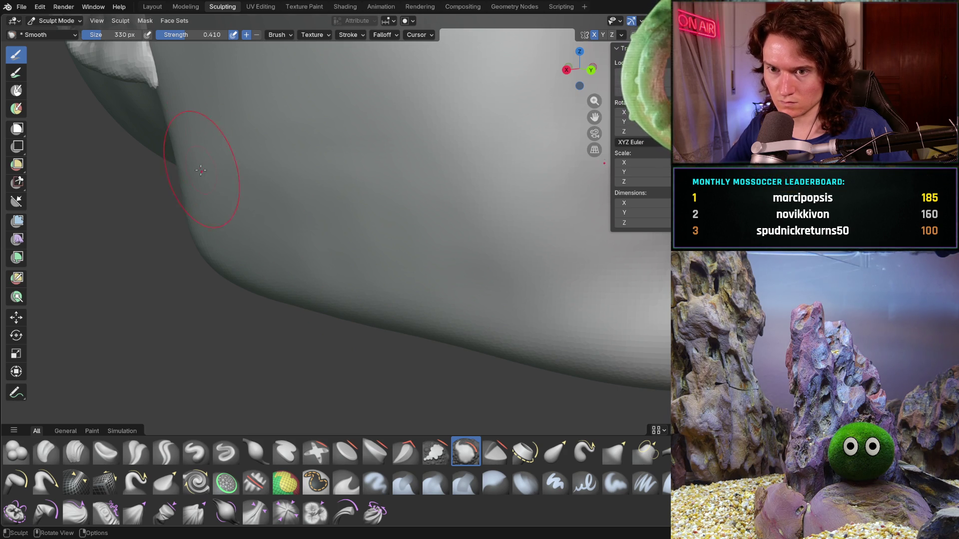
middle_click_drag(201, 169, 171, 124)
mouse_move(144, 131)
left_mouse_down()
mouse_move(135, 240)
mouse_move(181, 301)
left_mouse_up()
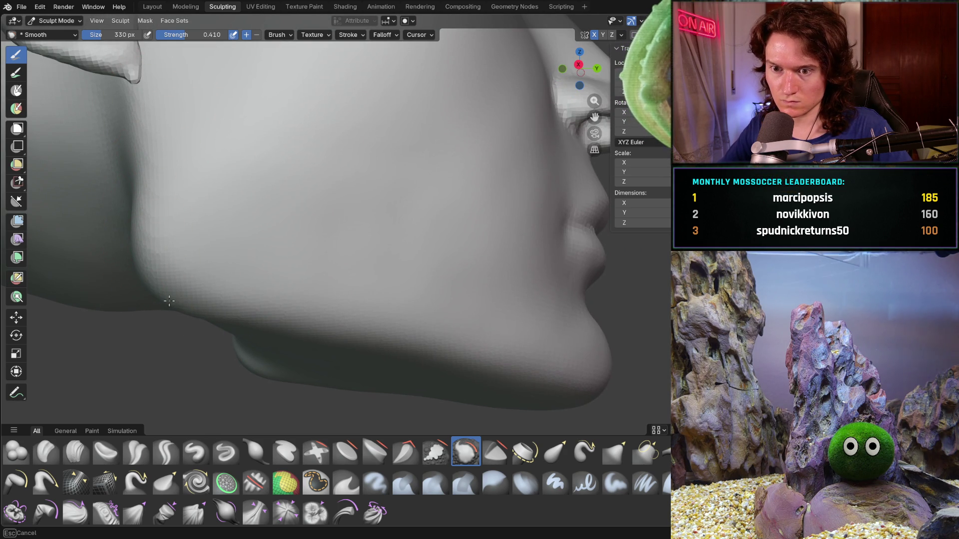
scroll(299, 235, "down", 4)
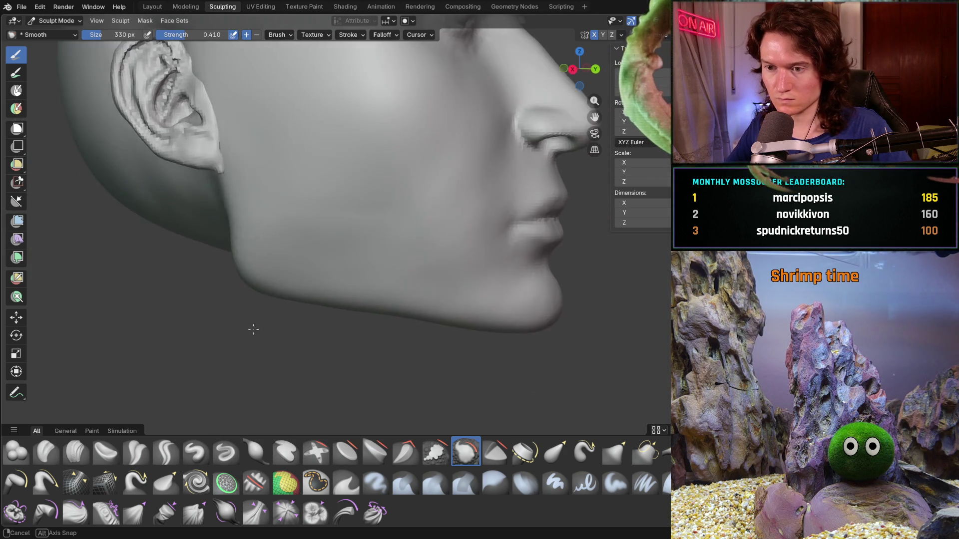
left_click_drag(374, 212, 313, 248)
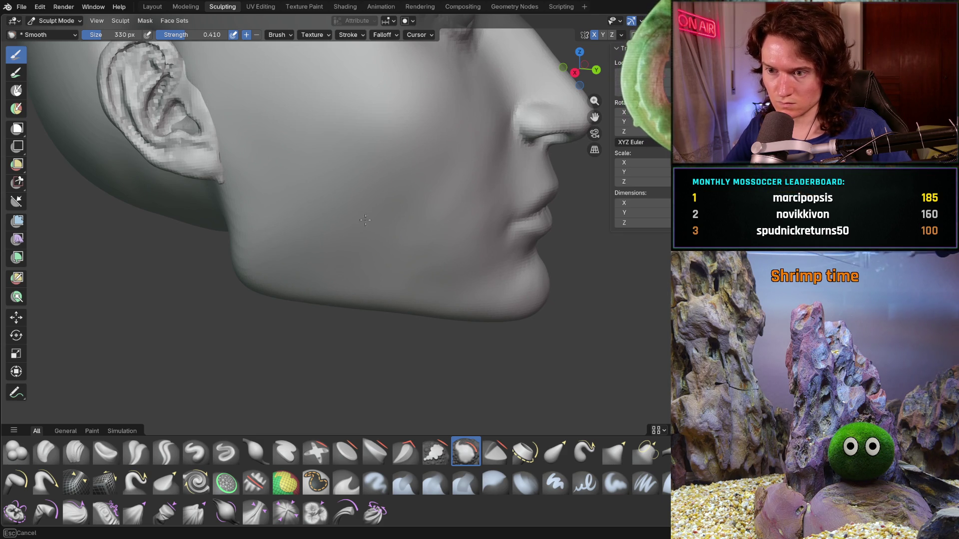
left_click_drag(344, 181, 317, 246)
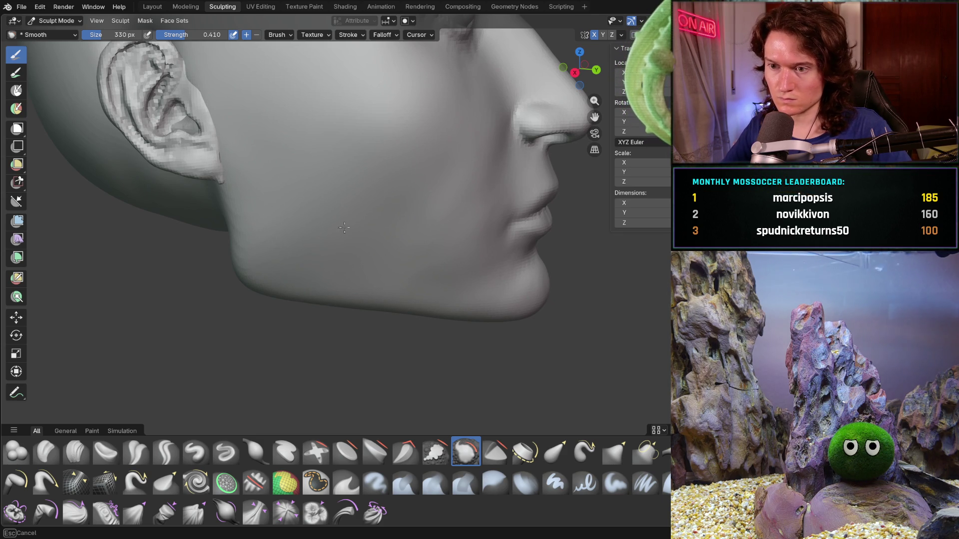
mouse_move(407, 235)
middle_mouse_down()
mouse_move(296, 209)
mouse_move(321, 278)
mouse_move(347, 296)
mouse_move(322, 263)
middle_mouse_up()
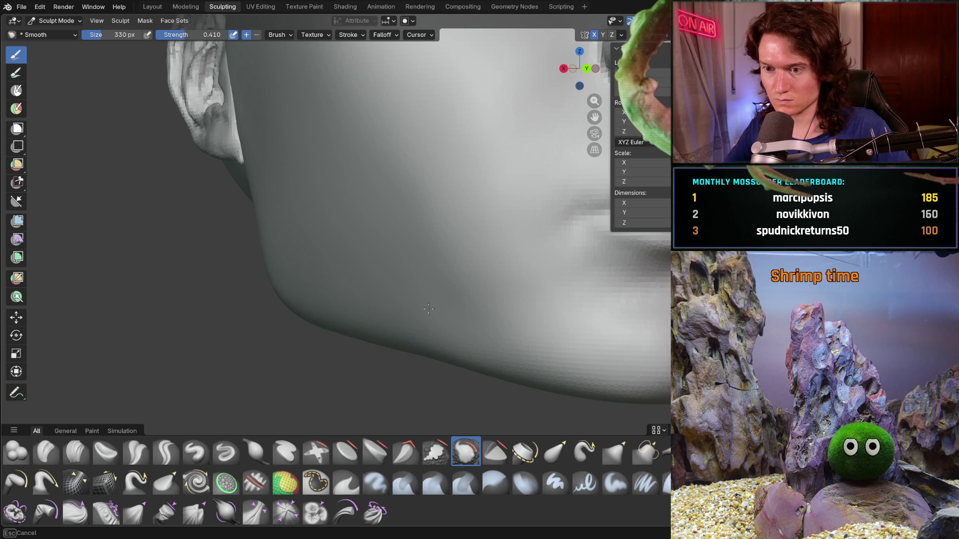
scroll(413, 244, "down", 5)
mouse_move(413, 244)
middle_mouse_down()
mouse_move(454, 317)
mouse_move(430, 299)
mouse_move(417, 259)
mouse_move(374, 256)
mouse_move(349, 279)
mouse_move(320, 281)
middle_mouse_up()
mouse_move(324, 283)
middle_mouse_down()
mouse_move(263, 267)
mouse_move(214, 278)
mouse_move(363, 283)
middle_mouse_up()
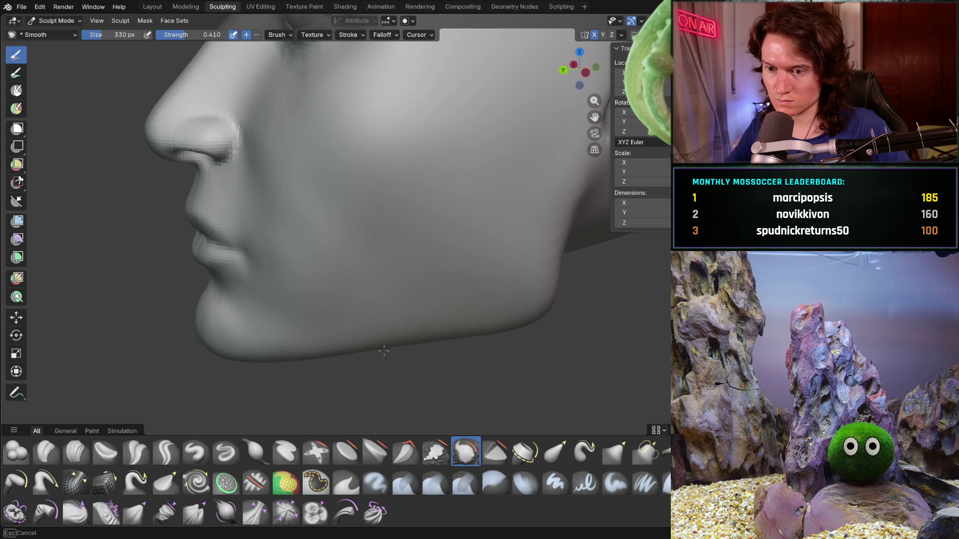
mouse_move(494, 275)
middle_mouse_down()
mouse_move(445, 257)
mouse_move(424, 292)
middle_mouse_up()
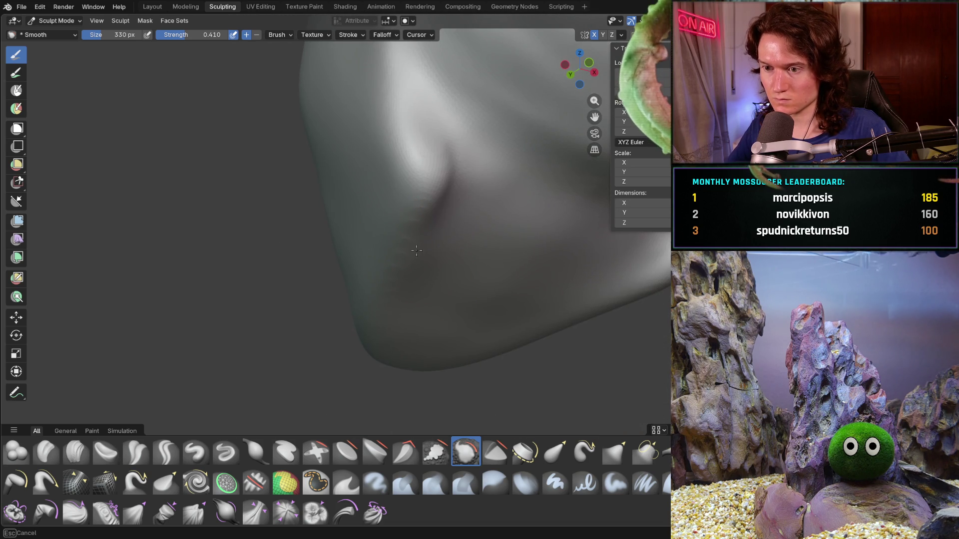
scroll(451, 210, "down", 5)
mouse_move(451, 211)
middle_mouse_down()
mouse_move(421, 278)
mouse_move(535, 285)
mouse_move(553, 252)
middle_mouse_up()
scroll(553, 252, "down", 3)
mouse_move(441, 282)
middle_mouse_down()
mouse_move(420, 274)
mouse_move(422, 285)
mouse_move(403, 290)
mouse_move(436, 227)
middle_mouse_up()
scroll(404, 287, "up", 5)
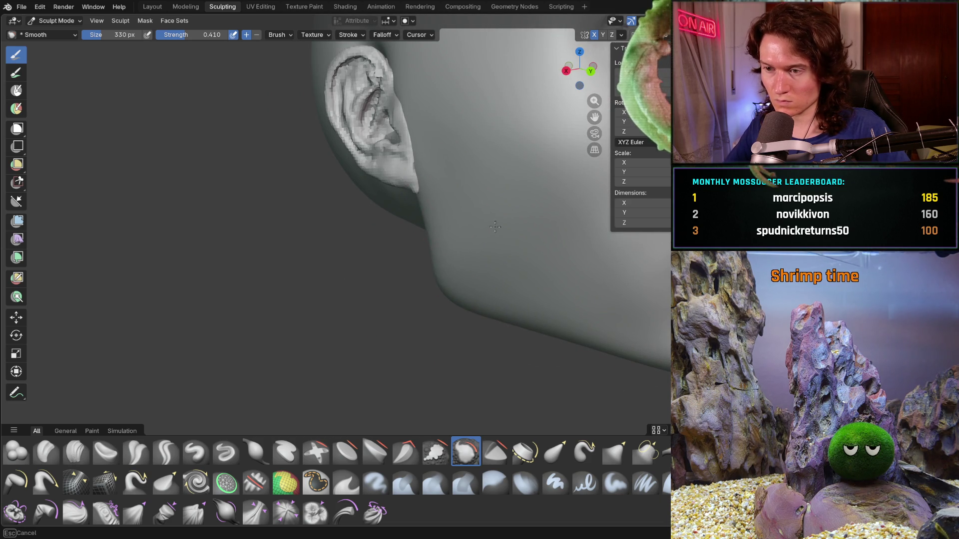
middle_click_drag(525, 205, 405, 282)
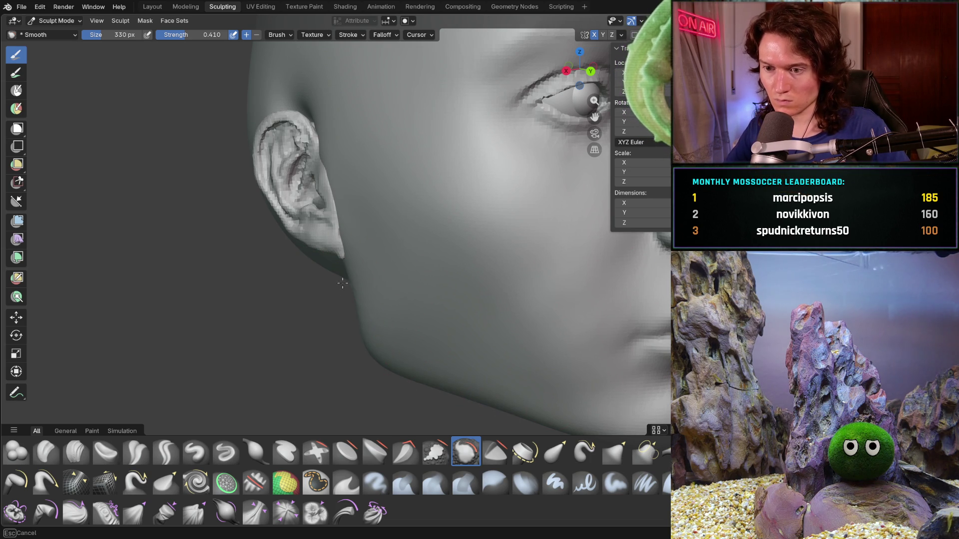
scroll(450, 305, "down", 5)
mouse_move(428, 299)
middle_mouse_down()
mouse_move(396, 300)
mouse_move(471, 289)
mouse_move(448, 278)
middle_mouse_up()
scroll(448, 277, "up", 4)
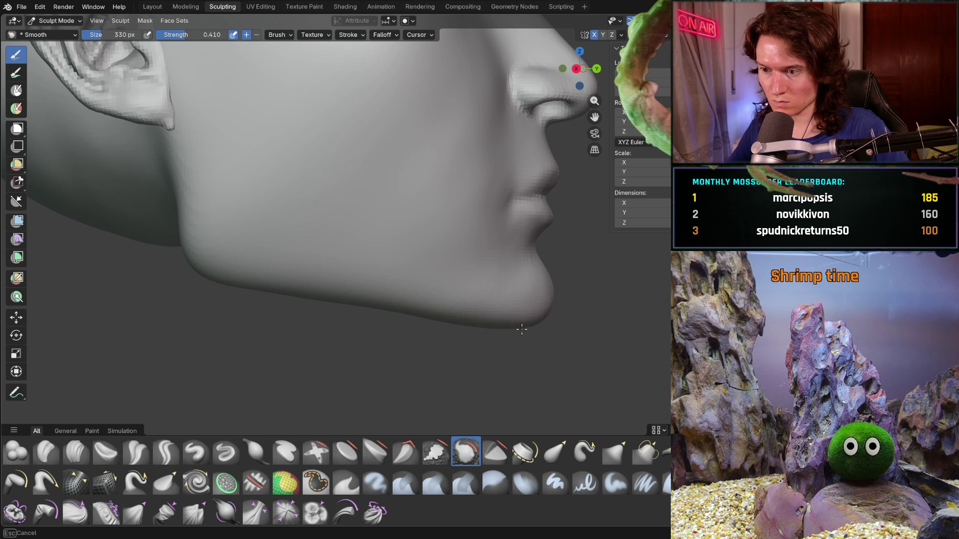
mouse_move(484, 320)
middle_mouse_down()
mouse_move(385, 300)
mouse_move(434, 325)
middle_mouse_up()
scroll(383, 298, "up", 3)
mouse_move(383, 298)
middle_mouse_down()
mouse_move(354, 265)
mouse_move(410, 275)
middle_mouse_up()
scroll(514, 301, "down", 3)
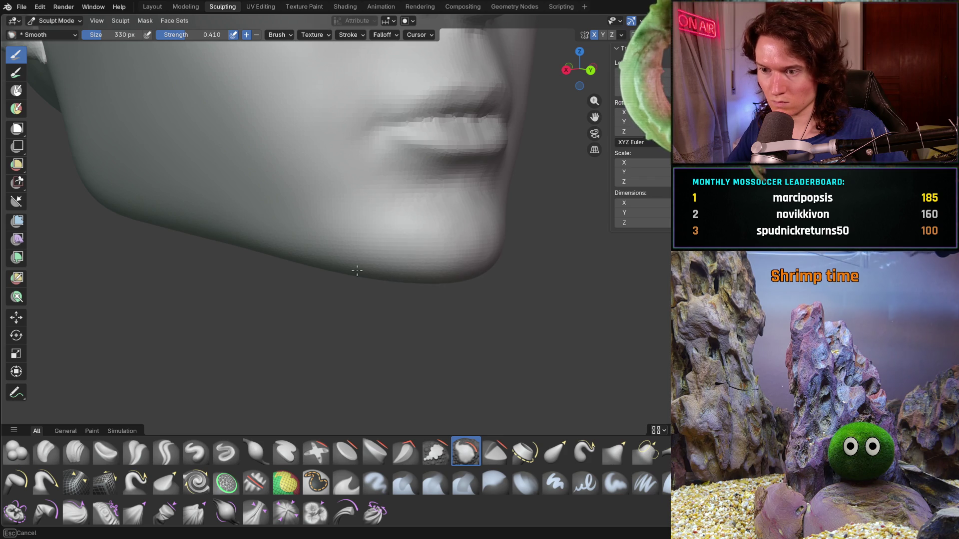
scroll(300, 275, "down", 4)
mouse_move(300, 274)
middle_mouse_down()
mouse_move(336, 280)
mouse_move(350, 315)
mouse_move(359, 293)
mouse_move(266, 274)
mouse_move(278, 305)
middle_mouse_up()
scroll(266, 273, "down", 3)
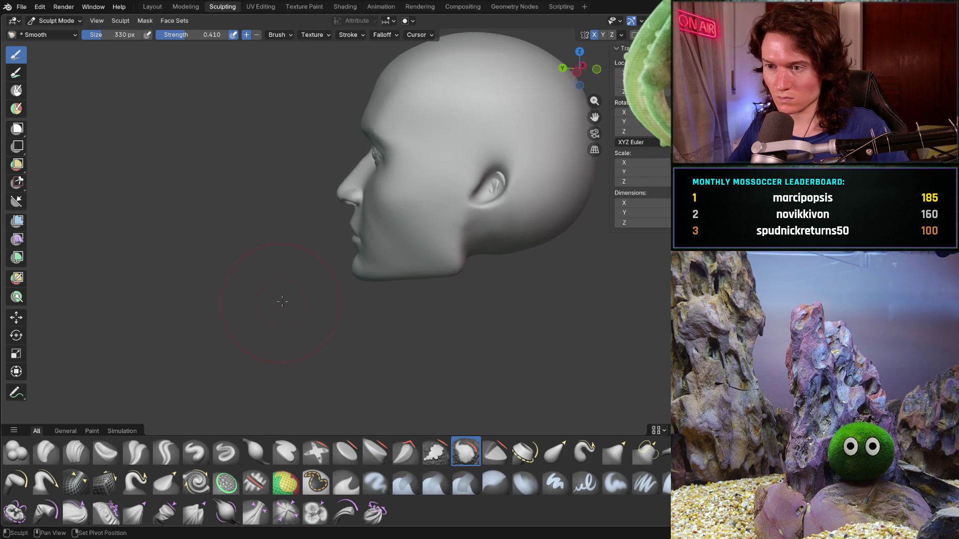
Step: Turn to the head's right side and smooth the cheek down toward the jaw
mouse_move(344, 268)
middle_mouse_down()
mouse_move(505, 250)
mouse_move(469, 283)
mouse_move(404, 293)
mouse_move(357, 289)
mouse_move(349, 270)
mouse_move(367, 249)
mouse_move(349, 300)
middle_mouse_up()
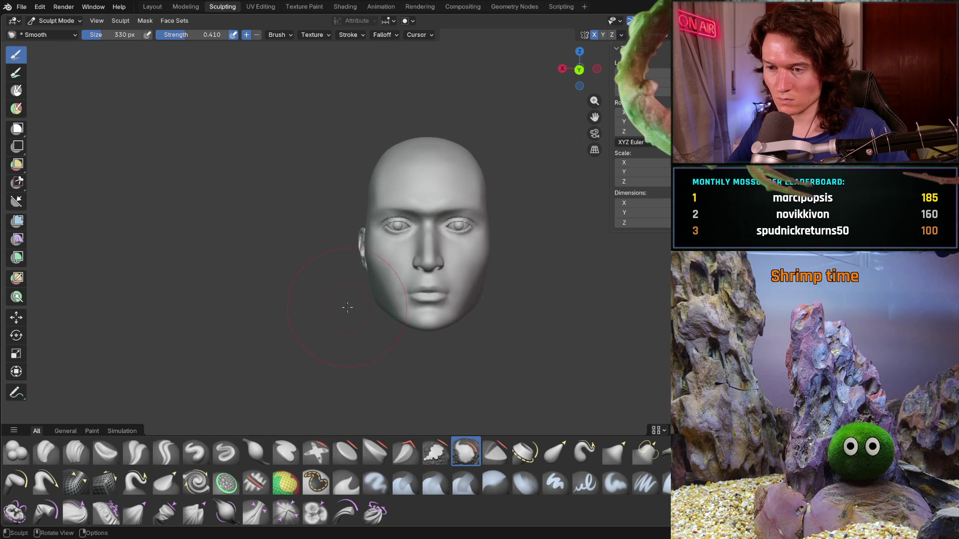
scroll(349, 300, "up", 5)
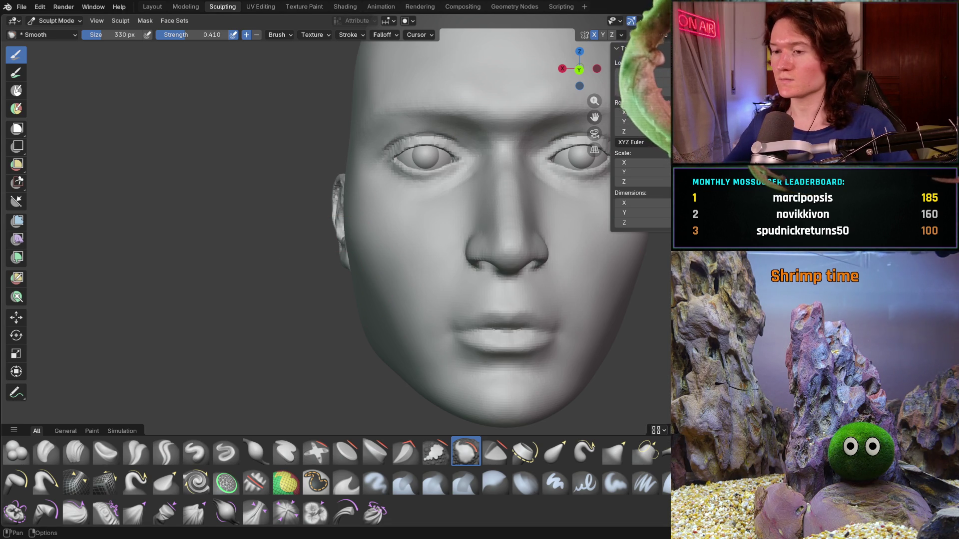
mouse_move(350, 350)
middle_mouse_down()
mouse_move(420, 353)
mouse_move(400, 309)
middle_mouse_up()
scroll(399, 310, "up", 3)
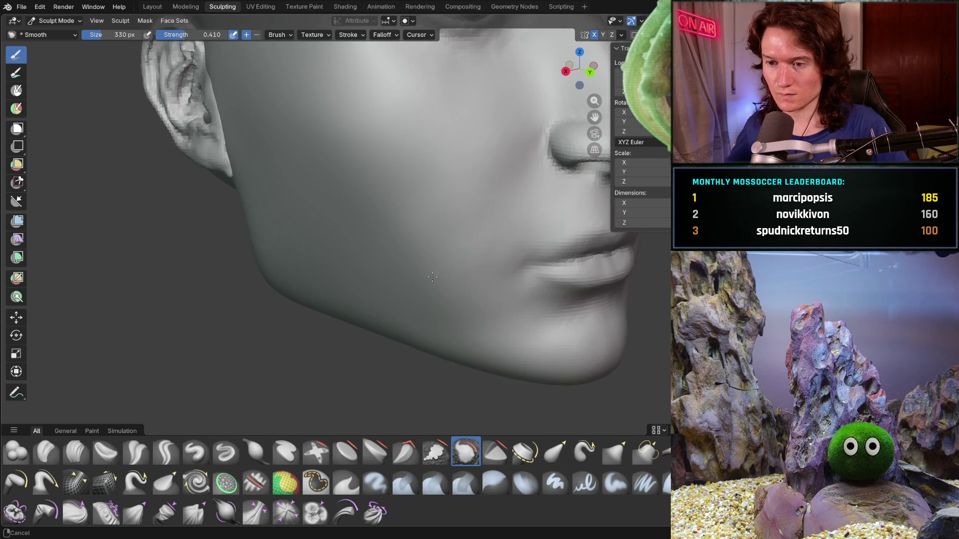
mouse_move(379, 217)
left_mouse_down()
mouse_move(415, 255)
mouse_move(349, 175)
mouse_move(477, 310)
left_mouse_up()
scroll(501, 249, "down", 3)
Step: Smooth the cheek surface and the area in front of the ear
mouse_move(428, 192)
middle_mouse_down()
mouse_move(369, 287)
mouse_move(395, 280)
middle_mouse_up()
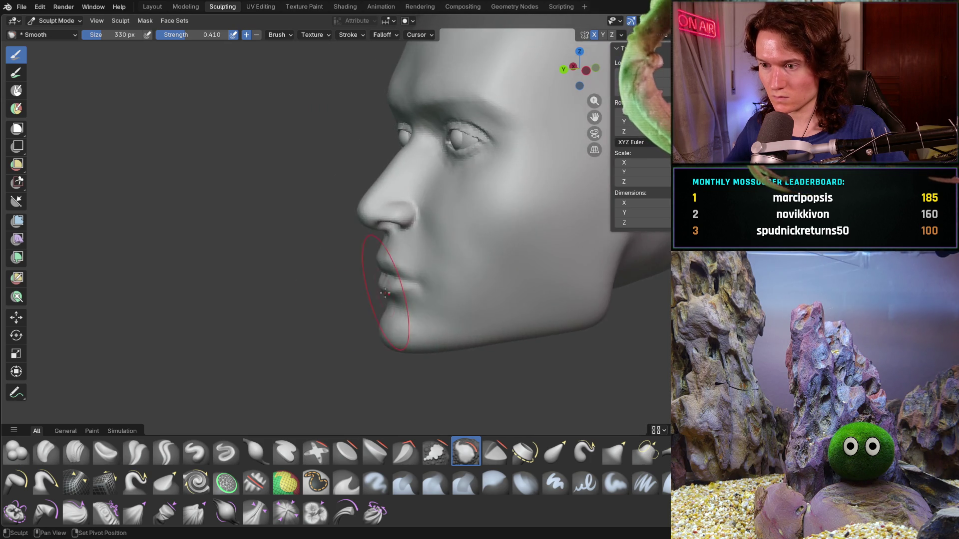
scroll(493, 237, "up", 3)
mouse_move(492, 237)
left_mouse_down()
mouse_move(492, 192)
mouse_move(490, 202)
mouse_move(583, 188)
left_mouse_up()
mouse_move(582, 188)
middle_mouse_down()
mouse_move(517, 222)
mouse_move(495, 272)
mouse_move(462, 245)
mouse_move(463, 222)
middle_mouse_up()
mouse_move(462, 223)
left_mouse_down()
mouse_move(495, 242)
mouse_move(388, 183)
left_mouse_up()
left_click_drag(508, 244, 503, 186)
left_click_drag(375, 192, 375, 210)
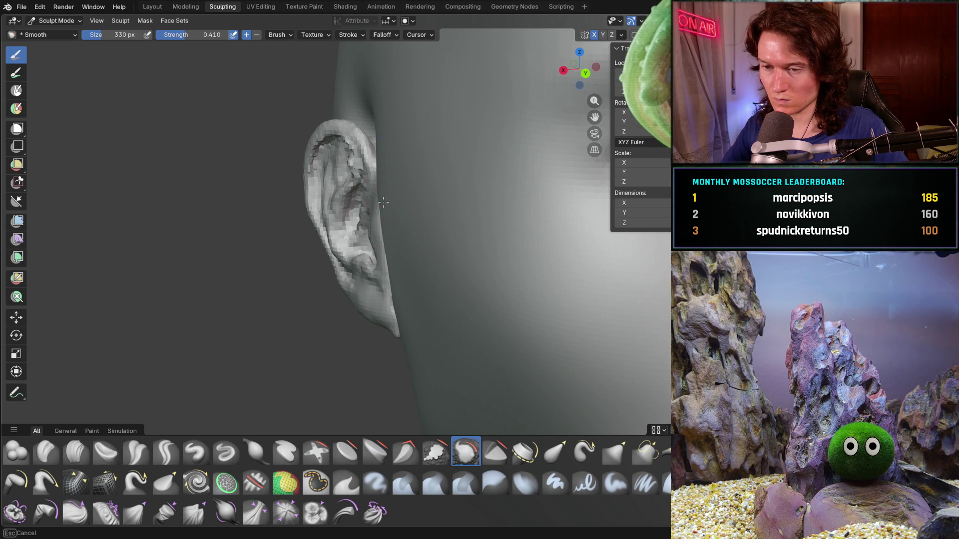
Step: Set the Smooth brush to 378 px and strength 0.531, then smooth the ear's edge
key("f")
left_click(398, 190)
key("shift+f")
left_click(384, 177)
left_click_drag(374, 142, 376, 143)
Step: Frame the eye and ear, turning the face toward the viewer
scroll(382, 129, "down", 2)
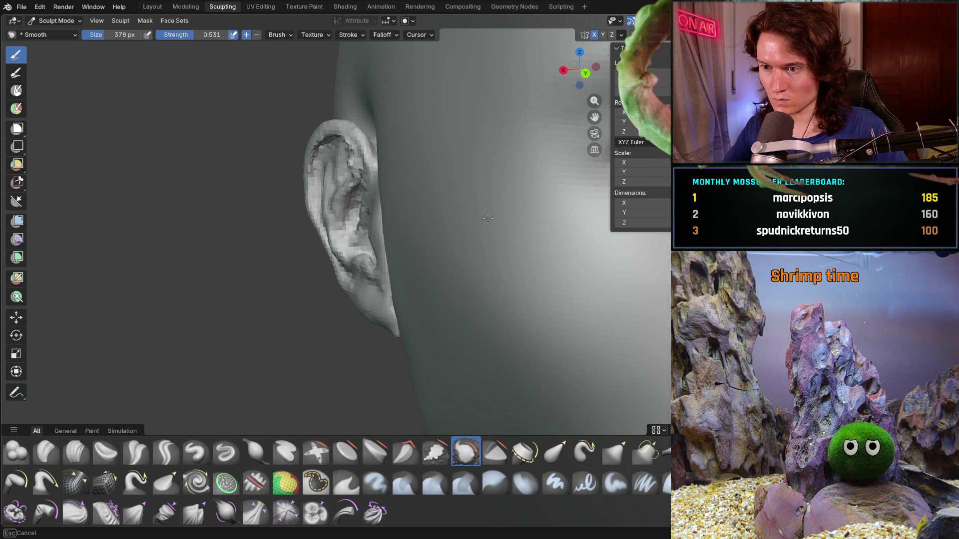
middle_click_drag(415, 215, 439, 225)
scroll(439, 225, "down", 3)
scroll(406, 235, "up", 5)
middle_click_drag(374, 178, 384, 222, "shift")
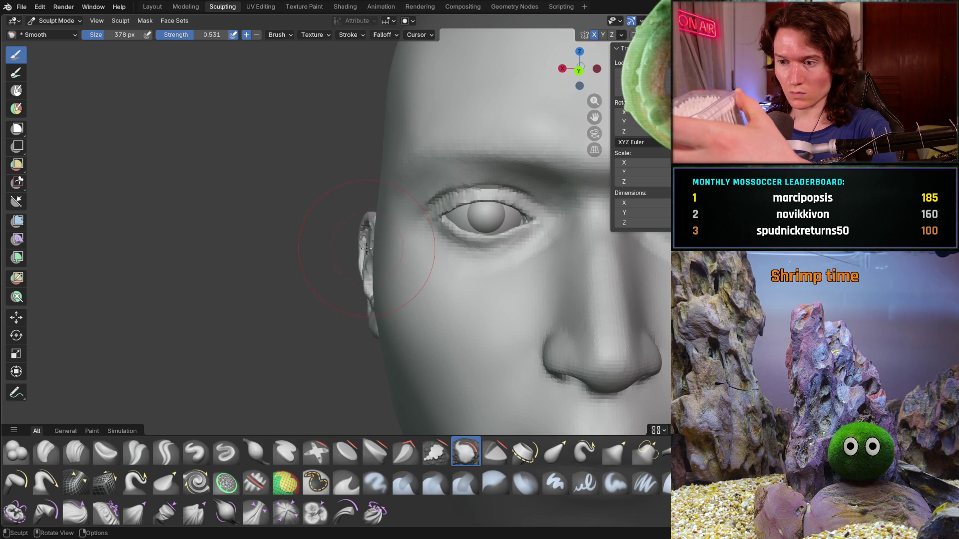
mouse_move(370, 223)
middle_mouse_down()
mouse_move(449, 267)
mouse_move(418, 253)
mouse_move(428, 234)
middle_mouse_up()
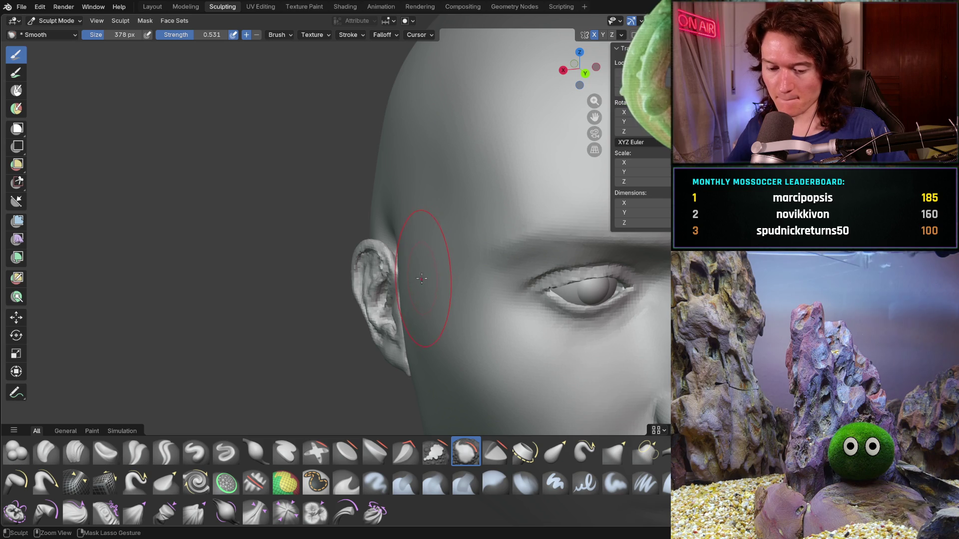
mouse_move(424, 272)
middle_mouse_down()
mouse_move(330, 237)
mouse_move(317, 207)
mouse_move(339, 210)
mouse_move(317, 274)
mouse_move(317, 257)
mouse_move(338, 272)
mouse_move(349, 239)
mouse_move(381, 329)
middle_mouse_up()
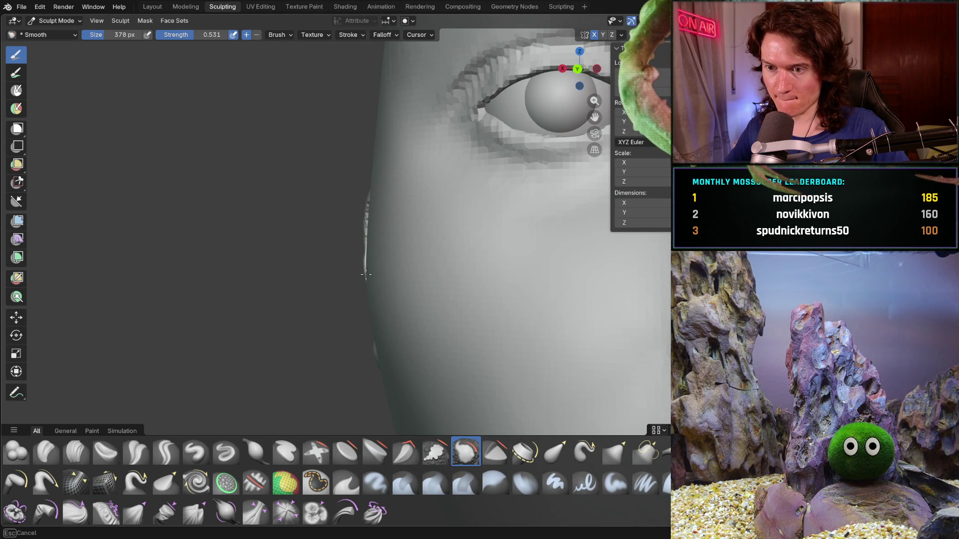
Step: Work over the cheek below the ear, orbiting around to review the softened surface
middle_click_drag(366, 285, 372, 221)
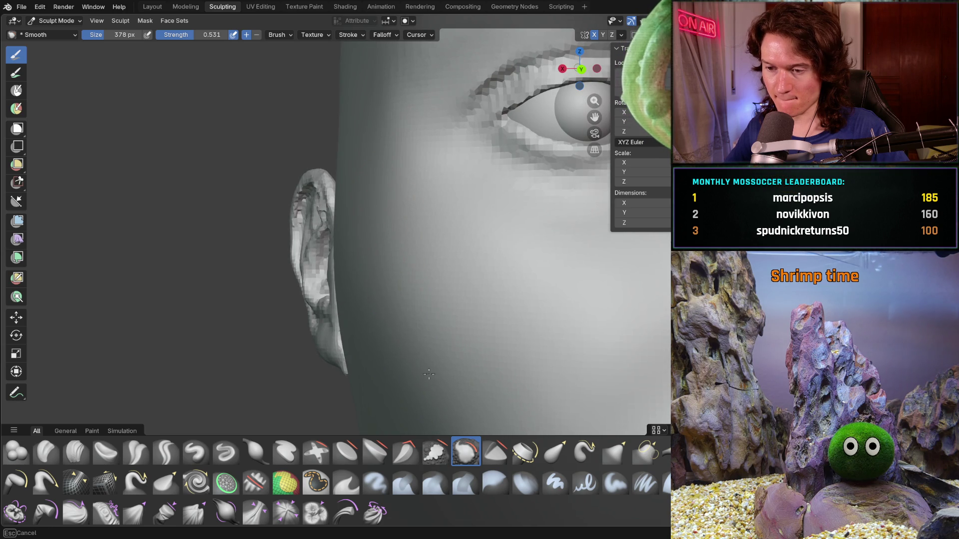
middle_click_drag(411, 365, 371, 243, "shift")
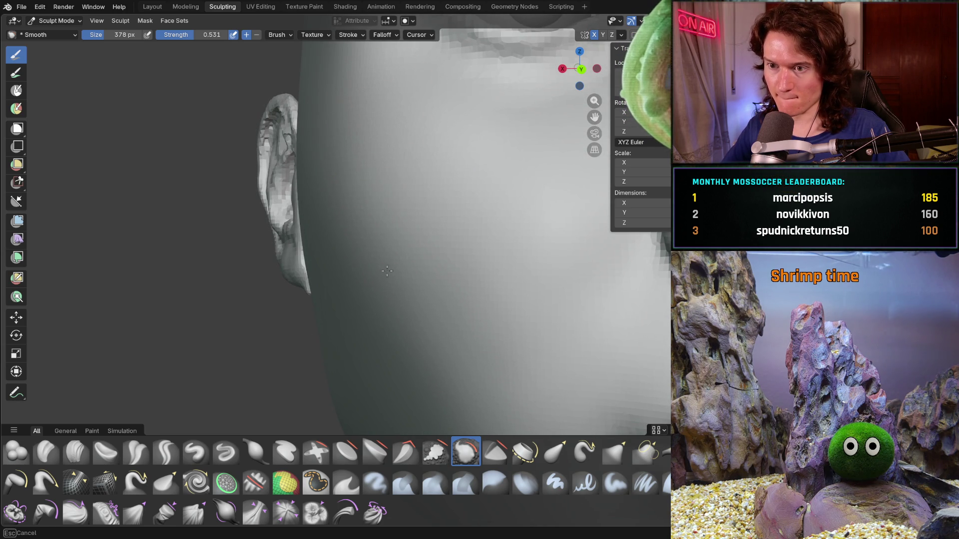
scroll(399, 199, "down", 6)
mouse_move(357, 230)
middle_mouse_down()
mouse_move(349, 248)
mouse_move(317, 221)
mouse_move(360, 285)
mouse_move(385, 288)
mouse_move(340, 289)
mouse_move(336, 297)
mouse_move(350, 305)
mouse_move(343, 272)
mouse_move(375, 270)
mouse_move(346, 224)
middle_mouse_up()
middle_click_drag(406, 252, 355, 277, "ctrl")
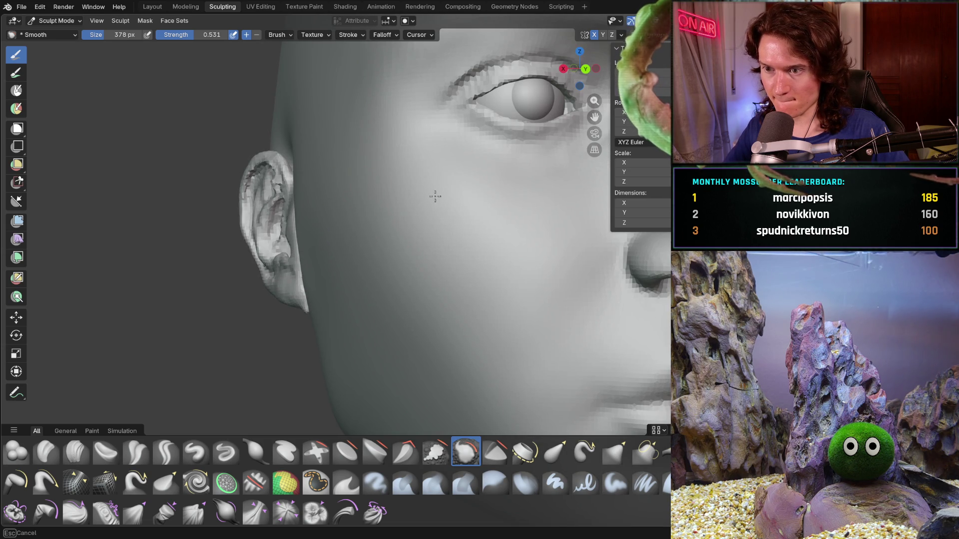
middle_click_drag(463, 197, 465, 212)
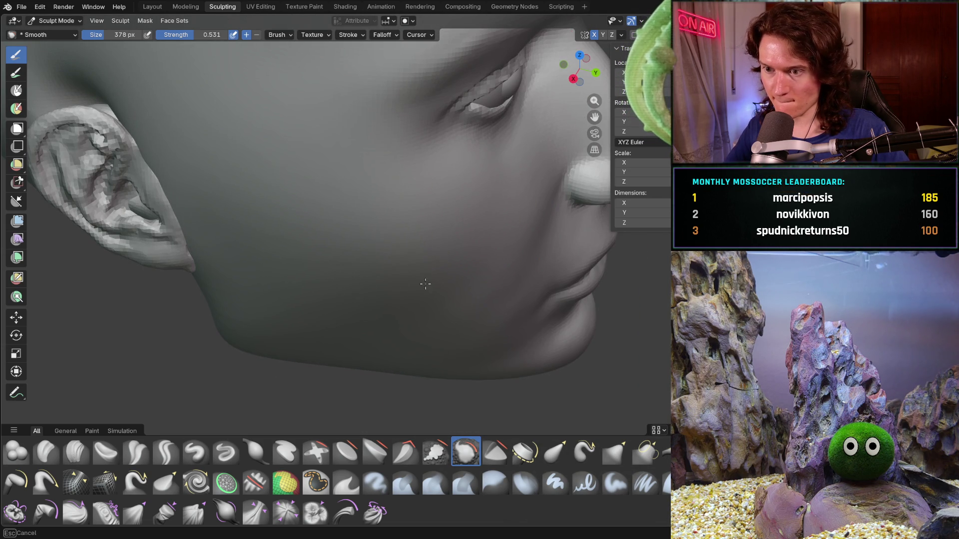
mouse_move(399, 296)
middle_mouse_down()
mouse_move(419, 300)
mouse_move(324, 279)
mouse_move(331, 297)
mouse_move(364, 300)
mouse_move(354, 325)
middle_mouse_up()
scroll(354, 325, "down", 2)
scroll(343, 300, "up", 3)
scroll(315, 325, "down", 3)
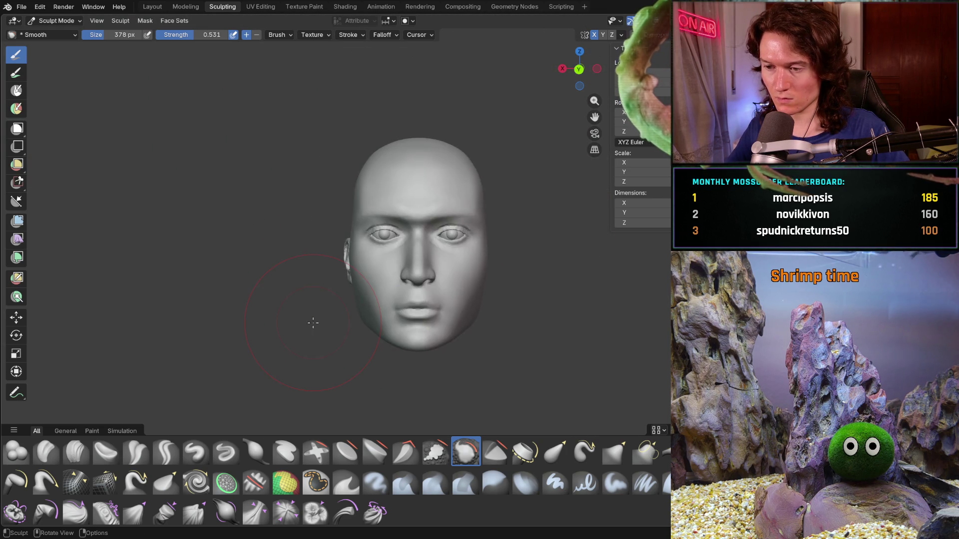
scroll(353, 276, "up", 5)
mouse_move(353, 276)
middle_mouse_down()
mouse_move(403, 272)
mouse_move(388, 303)
mouse_move(396, 294)
middle_mouse_up()
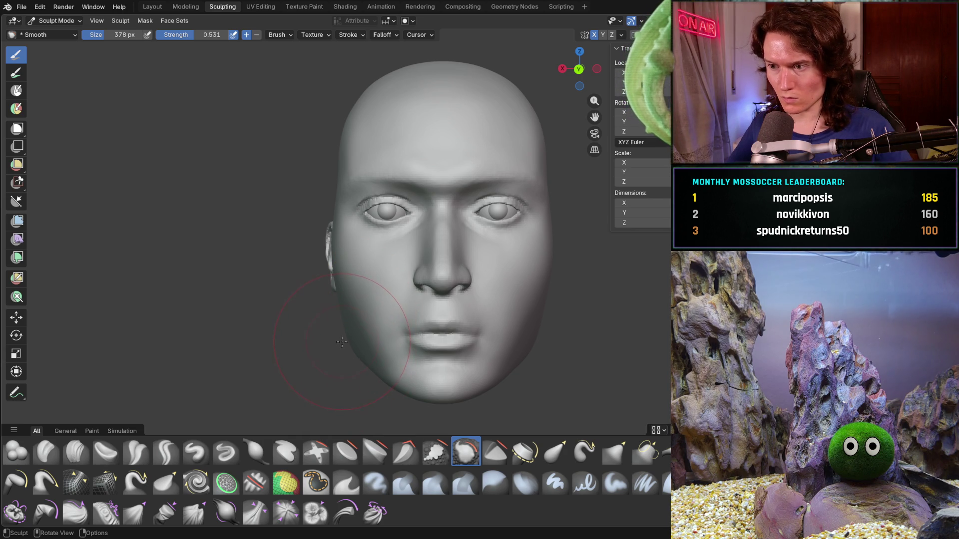
scroll(344, 345, "up", 5)
mouse_move(353, 310)
middle_mouse_down()
mouse_move(413, 328)
mouse_move(342, 203)
mouse_move(396, 229)
mouse_move(367, 307)
middle_mouse_up()
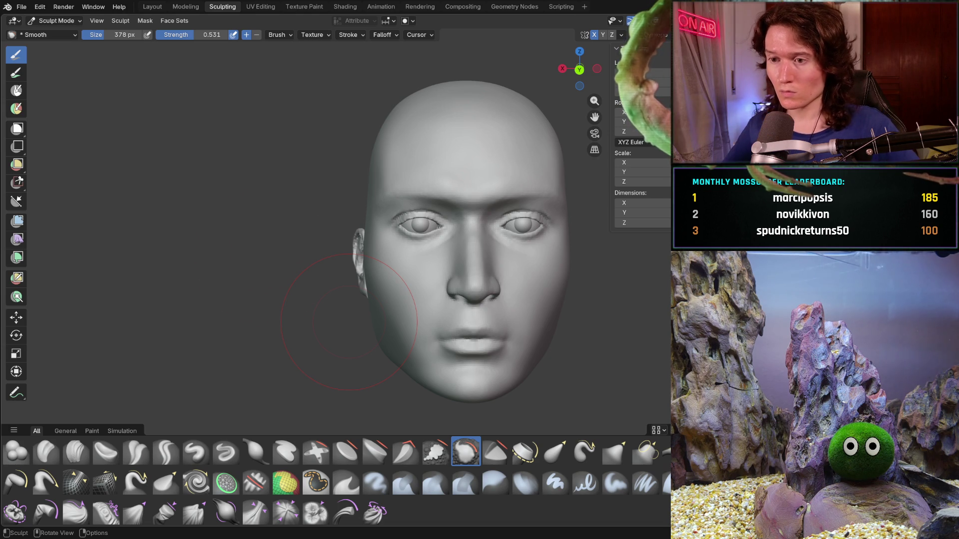
Step: Smooth the upper forehead from a front view
mouse_move(332, 259)
middle_mouse_down()
mouse_move(337, 230)
mouse_move(324, 177)
middle_mouse_up()
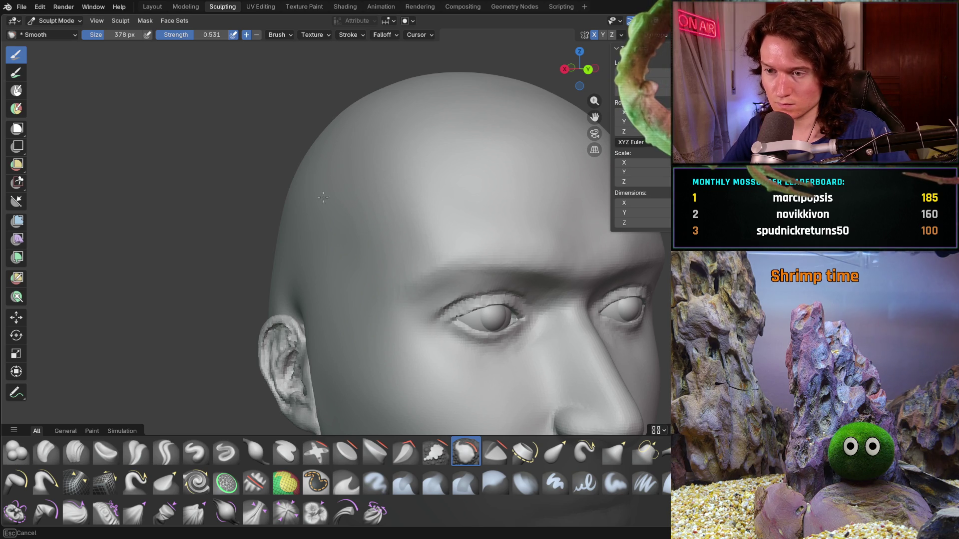
middle_click_drag(343, 182, 272, 208)
left_click_drag(272, 208, 329, 208)
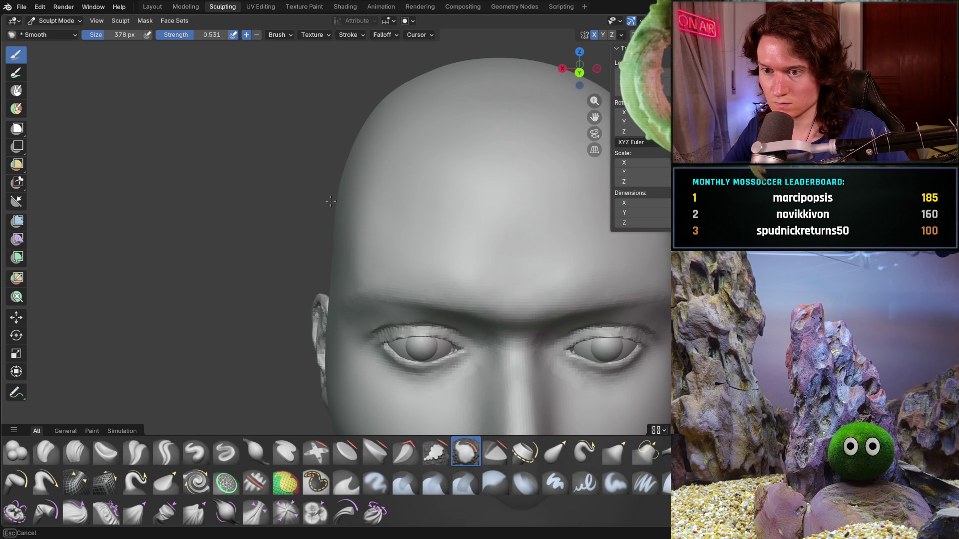
middle_click_drag(327, 220, 305, 205)
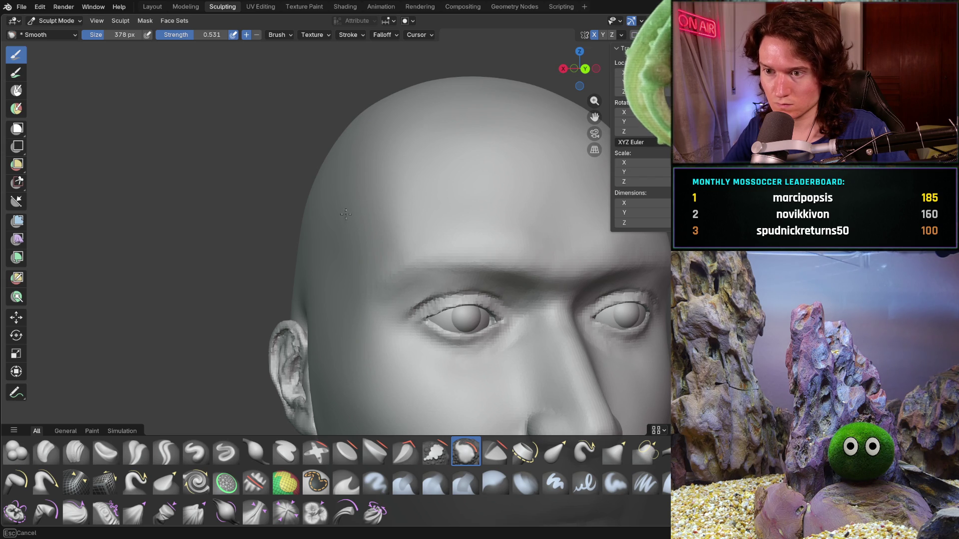
middle_click_drag(302, 221, 199, 345)
Step: Switch to the Clay Strips brush and reduce its size to 214 px
key("c")
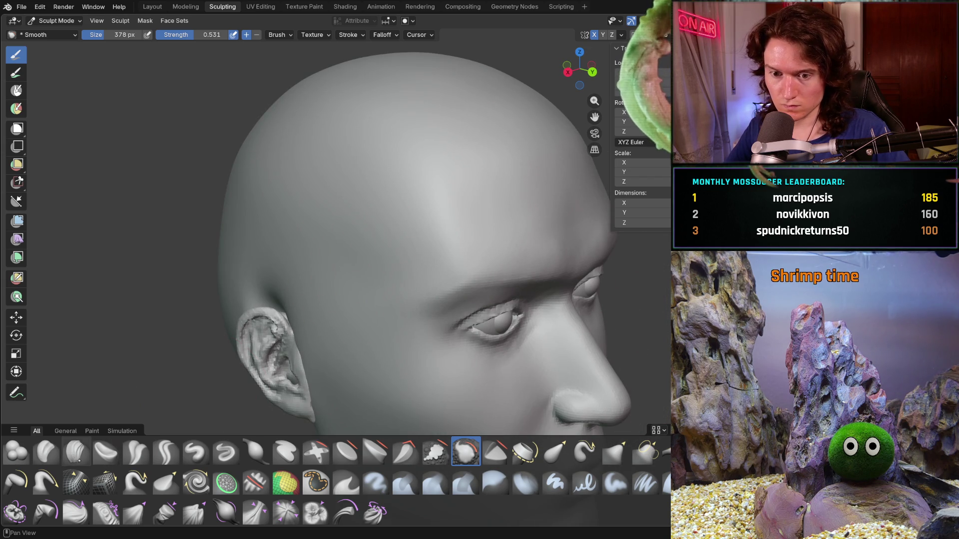
key("f")
left_click(150, 366)
mouse_move(309, 320)
middle_mouse_down()
mouse_move(275, 295)
mouse_move(285, 246)
mouse_move(303, 258)
middle_mouse_up()
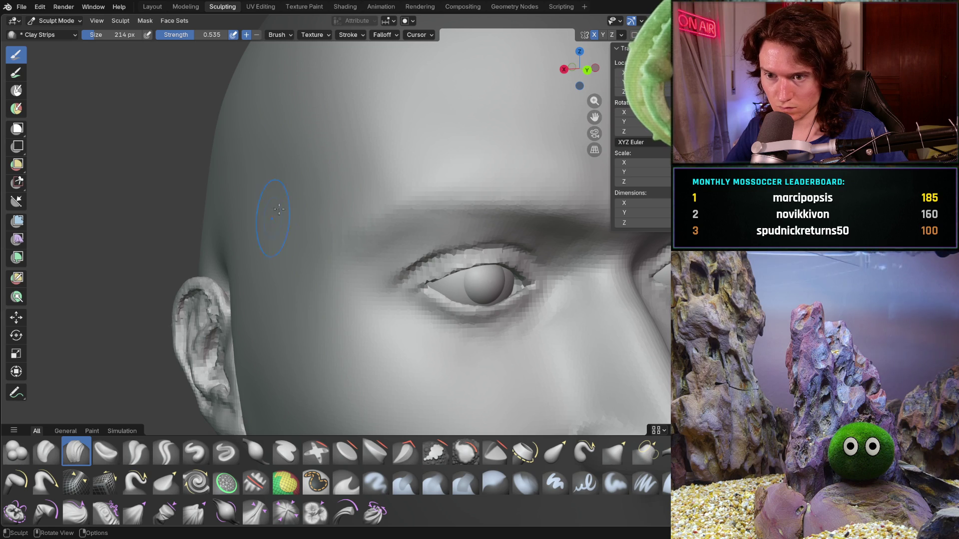
Step: Build up the temple beside the eye and the side of the head with clay strokes
left_click_drag(281, 167, 259, 205)
mouse_move(257, 243)
left_mouse_down()
mouse_move(270, 268)
mouse_move(247, 239)
left_mouse_up()
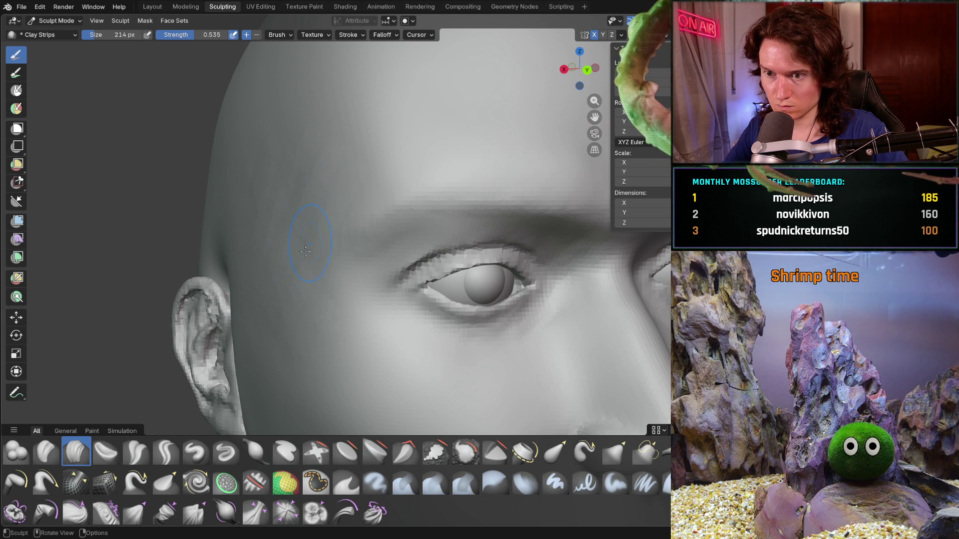
left_click_drag(263, 326, 263, 310)
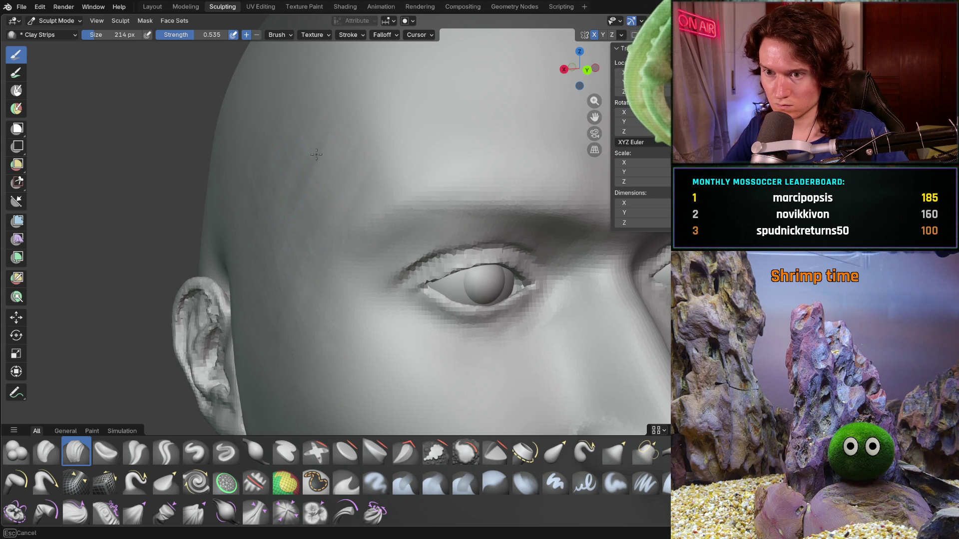
middle_click_drag(289, 178, 359, 192)
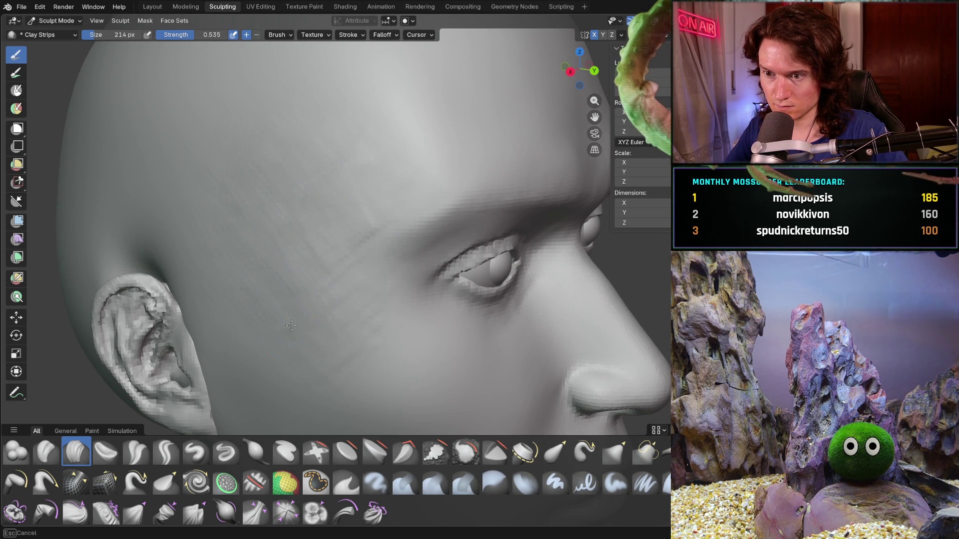
mouse_move(345, 344)
left_mouse_down()
mouse_move(317, 262)
mouse_move(245, 188)
left_mouse_up()
left_click_drag(315, 192, 364, 154)
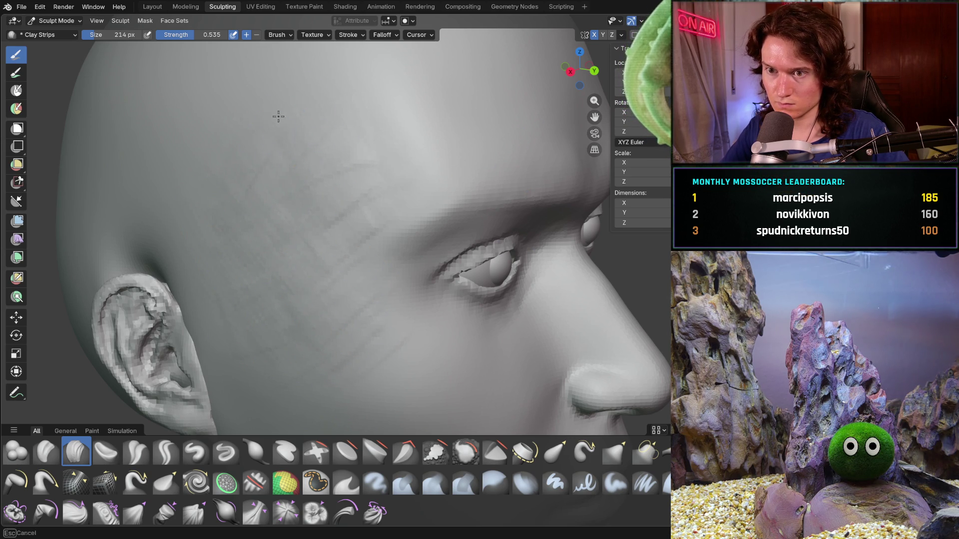
left_click_drag(235, 90, 331, 197)
Step: Review the built-up temple from front and side, then switch to the Smooth brush
middle_click_drag(331, 197, 260, 197)
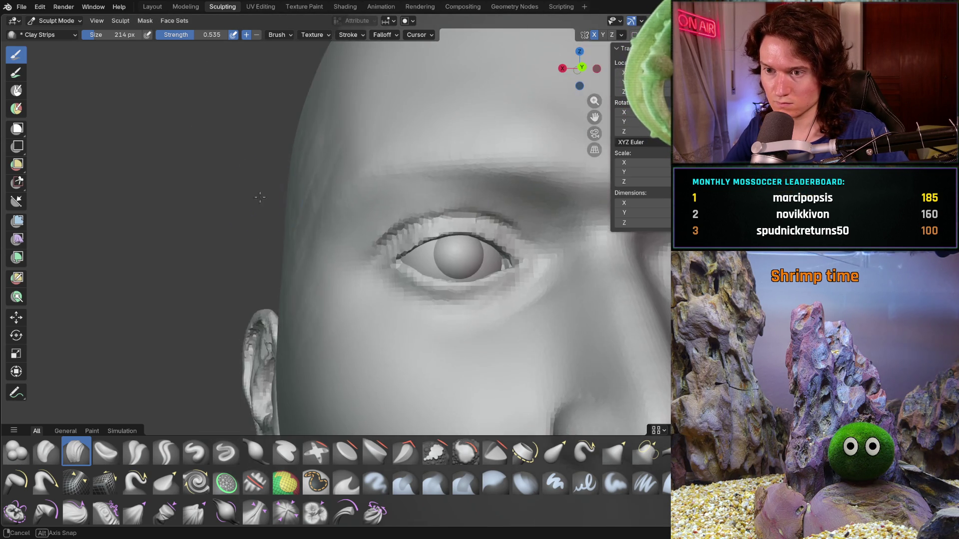
scroll(259, 197, "down", 5)
mouse_move(261, 268)
middle_mouse_down()
mouse_move(254, 282)
mouse_move(307, 265)
mouse_move(317, 204)
middle_mouse_up()
scroll(260, 269, "up", 4)
scroll(305, 282, "up", 2)
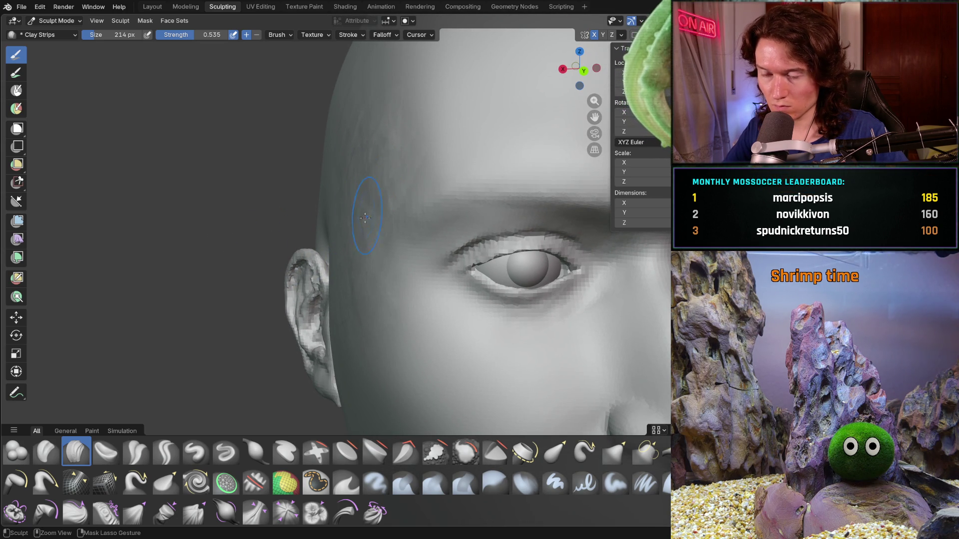
scroll(334, 290, "down", 5)
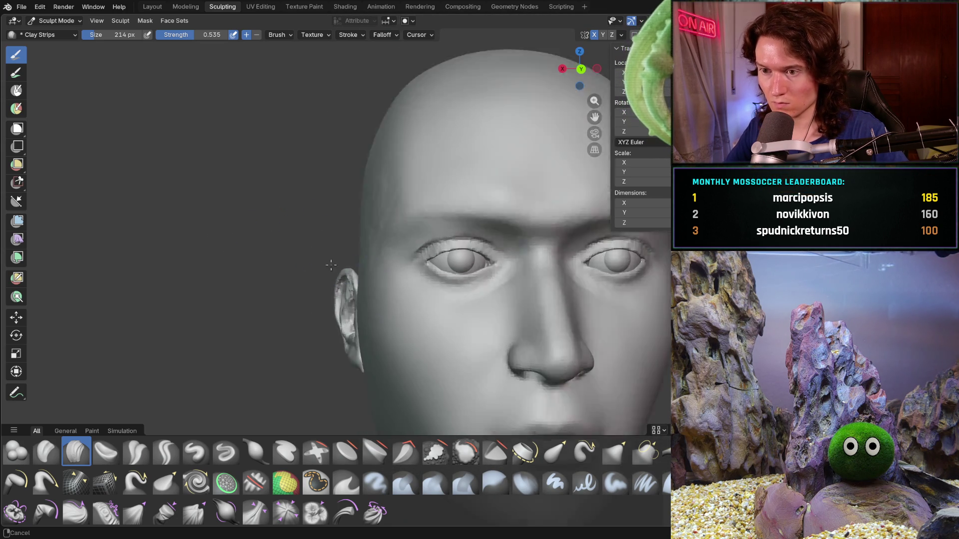
mouse_move(321, 289)
middle_mouse_down("ctrl")
mouse_move(353, 235)
mouse_move(400, 230)
middle_mouse_up("ctrl")
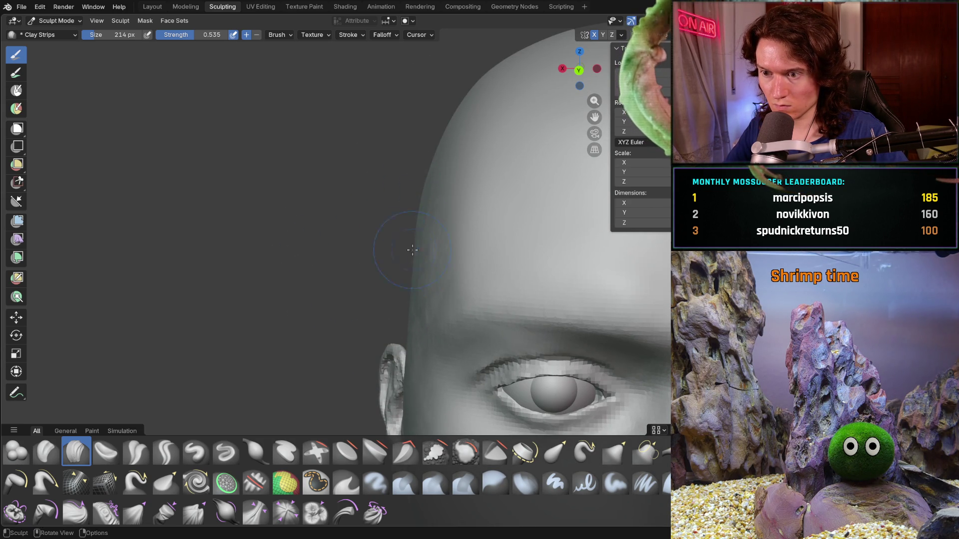
middle_click_drag(417, 250, 397, 250)
middle_click_drag(386, 333, 360, 248, "shift")
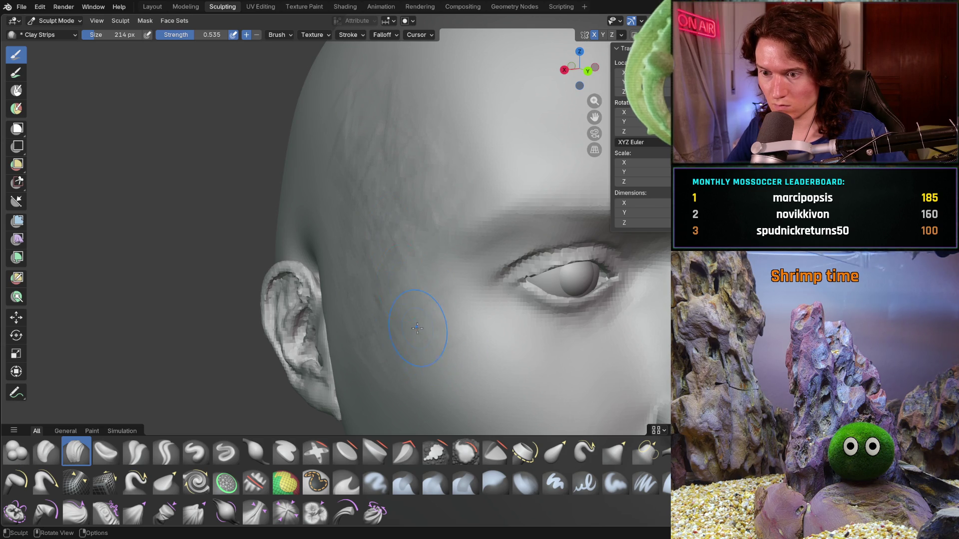
scroll(417, 328, "down", 5)
mouse_move(417, 328)
middle_mouse_down()
mouse_move(322, 281)
mouse_move(333, 237)
mouse_move(306, 240)
mouse_move(378, 238)
mouse_move(370, 220)
middle_mouse_up()
key("shift+s")
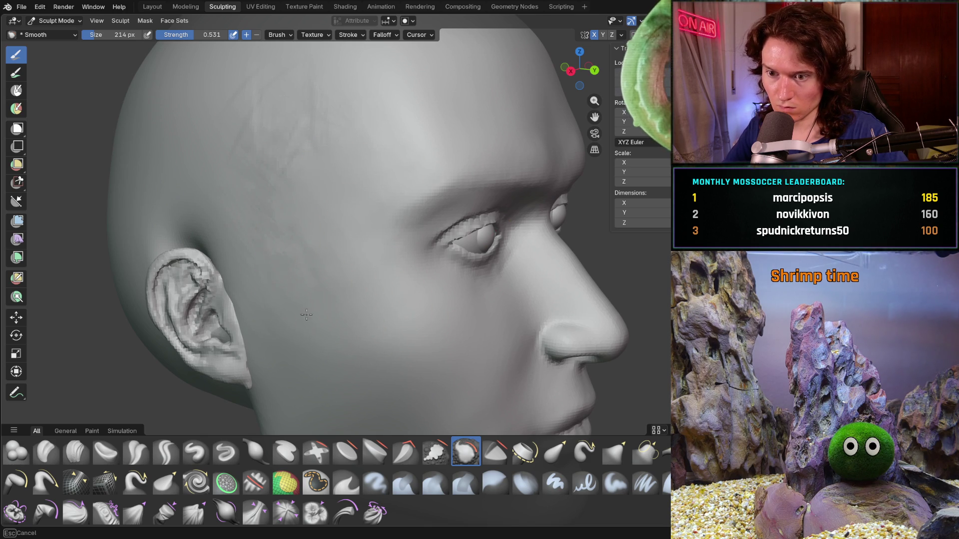
Step: Smooth away the clay streaks across the forehead
middle_click_drag(306, 220, 371, 273)
left_click_drag(371, 273, 419, 275)
mouse_move(488, 273)
left_mouse_down()
mouse_move(507, 284)
mouse_move(469, 334)
left_mouse_up()
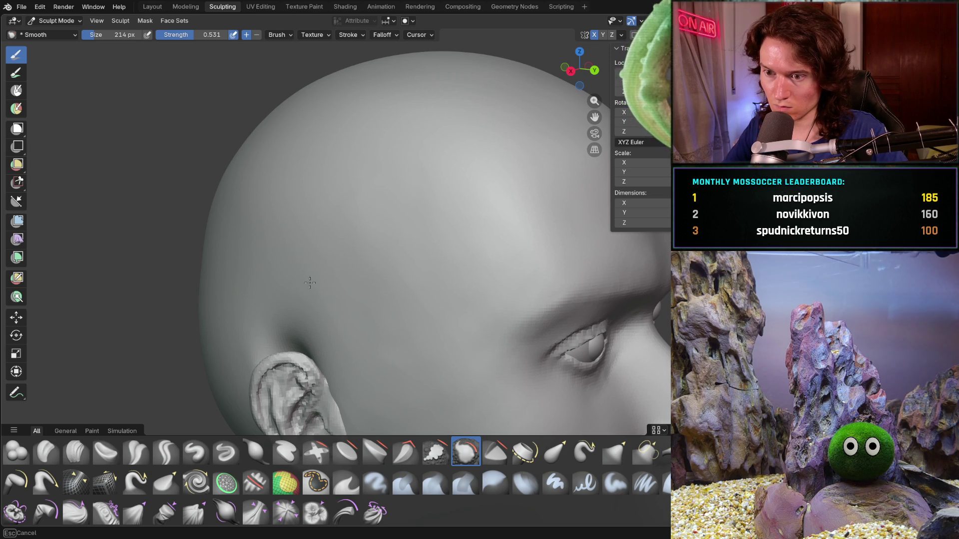
mouse_move(431, 199)
middle_mouse_down()
mouse_move(413, 246)
mouse_move(421, 231)
middle_mouse_up()
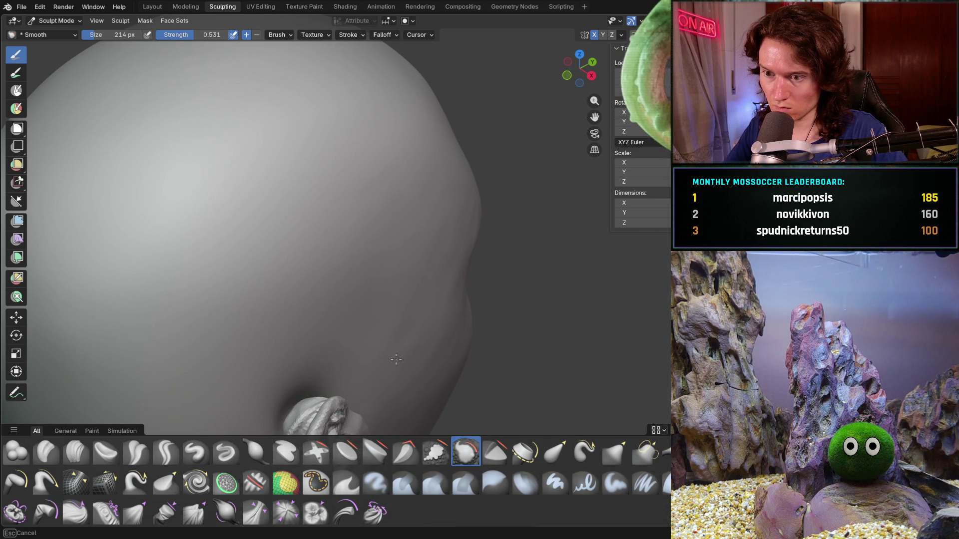
middle_click_drag(419, 334, 360, 299)
Step: Enlarge the Smooth brush to 478 px and smooth the side and upper cranium
key("f")
left_click(436, 284)
left_click_drag(437, 284, 424, 314)
left_click_drag(460, 269, 445, 344)
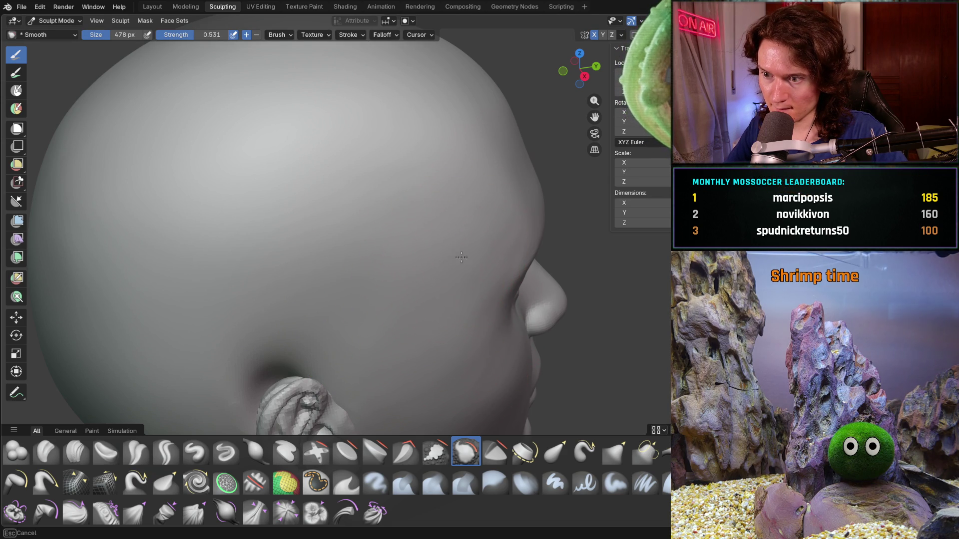
left_click_drag(439, 374, 380, 328)
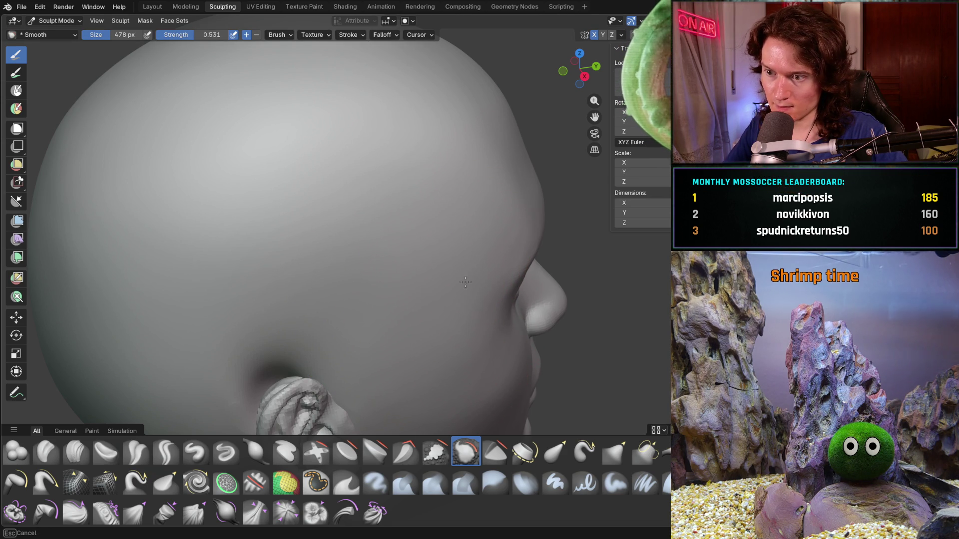
Step: Set the Smooth brush to 444 px and strength 0.851, aimed at the temple
left_click_drag(456, 341, 460, 407)
mouse_move(460, 406)
middle_mouse_down()
mouse_move(311, 294)
mouse_move(313, 313)
mouse_move(319, 288)
middle_mouse_up()
scroll(322, 280, "up", 6)
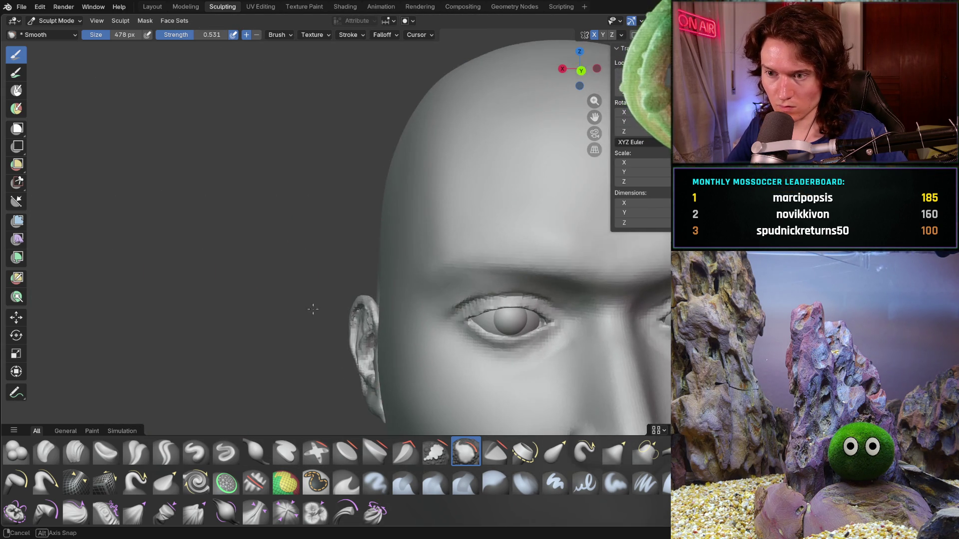
scroll(346, 220, "up", 1)
key("f")
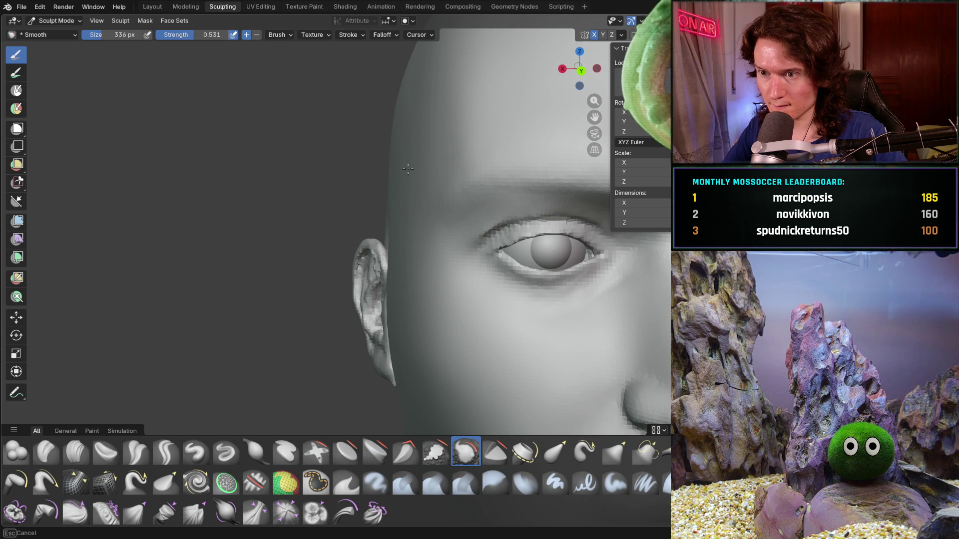
left_click(393, 117)
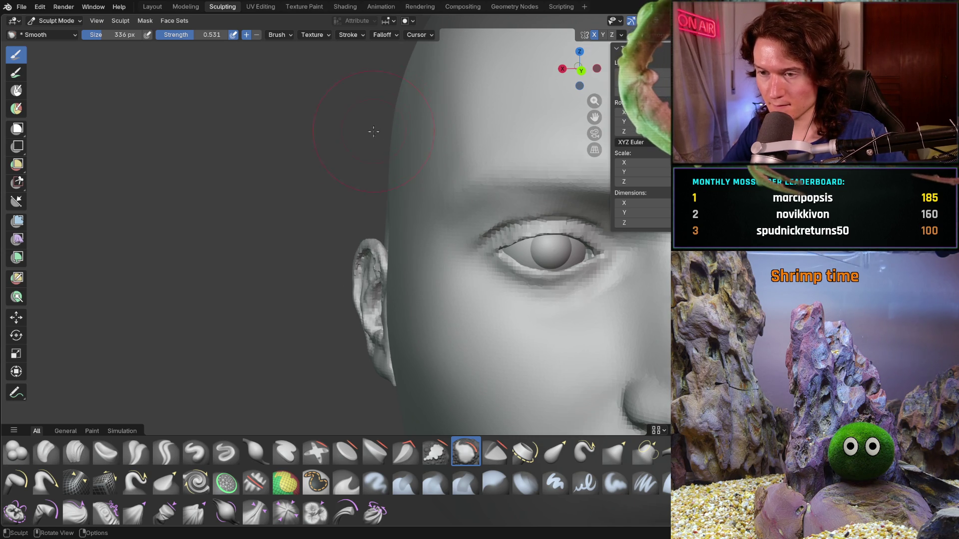
middle_click_drag(394, 118, 380, 125)
key("shift+f")
left_click(373, 118)
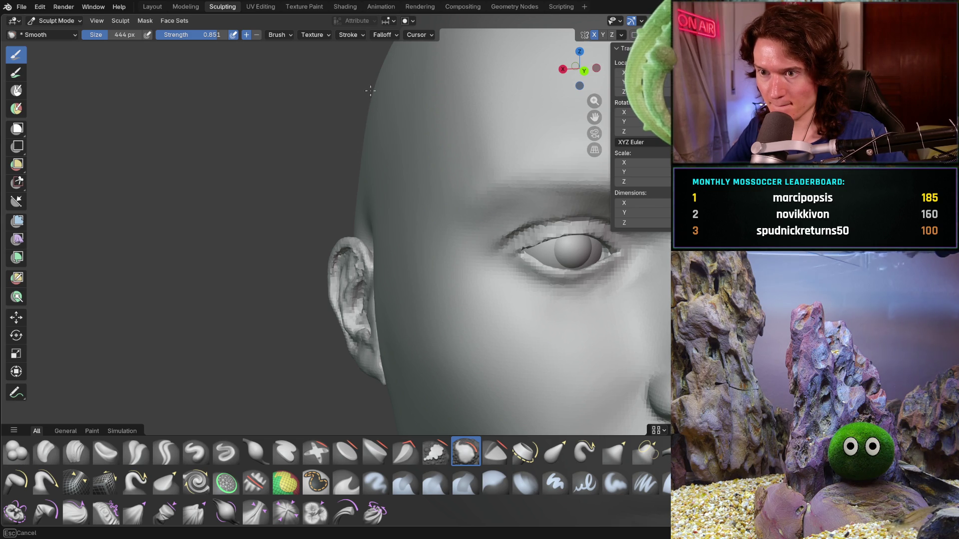
Step: From a side view, smooth the jaw corner below the ear into the neck
middle_click_drag(349, 167, 345, 134)
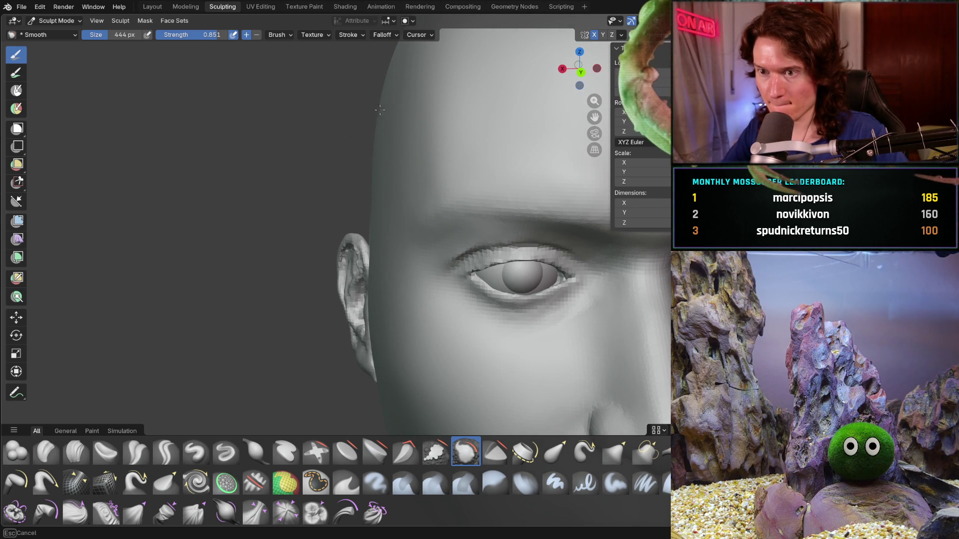
middle_click_drag(375, 132, 367, 99)
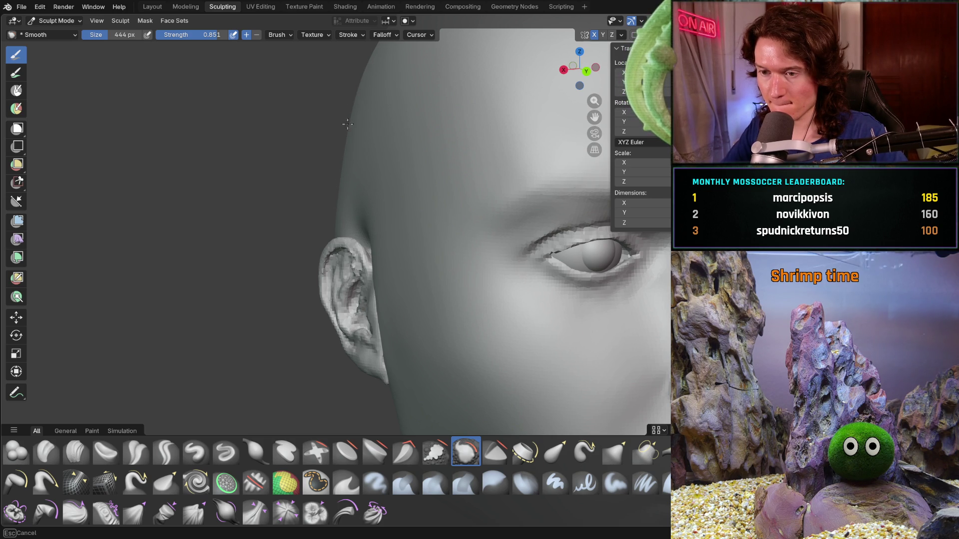
scroll(412, 198, "down", 10)
mouse_move(412, 198)
middle_mouse_down()
mouse_move(353, 213)
mouse_move(343, 264)
mouse_move(354, 207)
middle_mouse_up()
scroll(356, 242, "up", 3)
mouse_move(356, 242)
middle_mouse_down()
mouse_move(380, 252)
mouse_move(332, 214)
mouse_move(415, 263)
middle_mouse_up()
scroll(369, 235, "up", 6)
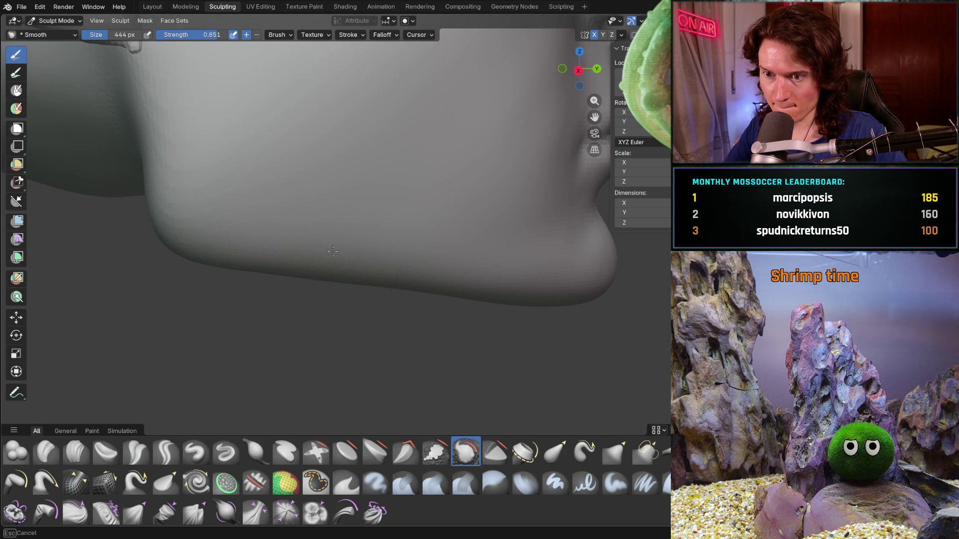
scroll(190, 203, "down", 4)
scroll(207, 214, "down", 3)
scroll(285, 265, "up", 6)
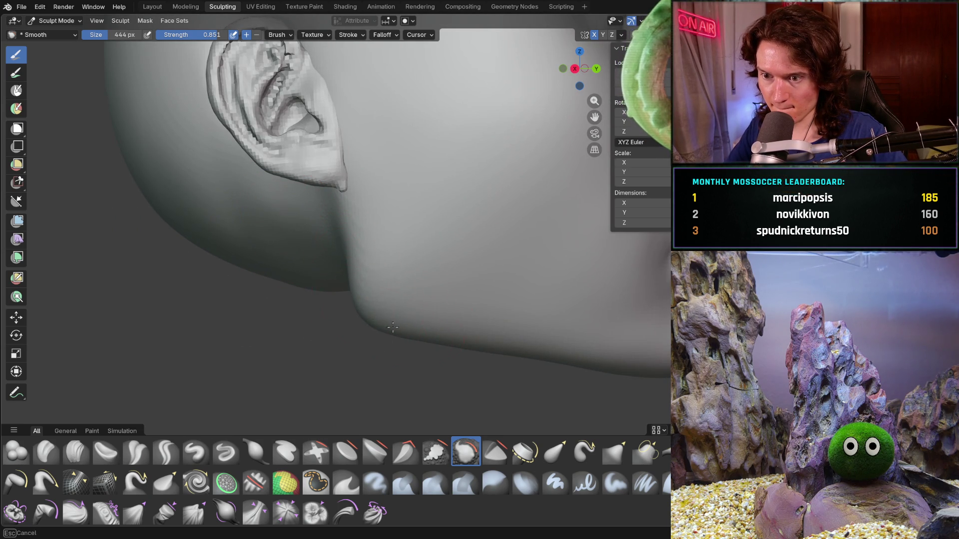
left_click_drag(413, 331, 449, 322)
mouse_move(479, 280)
middle_mouse_down()
mouse_move(396, 252)
mouse_move(310, 256)
mouse_move(331, 271)
mouse_move(322, 300)
middle_mouse_up()
scroll(319, 255, "down", 4)
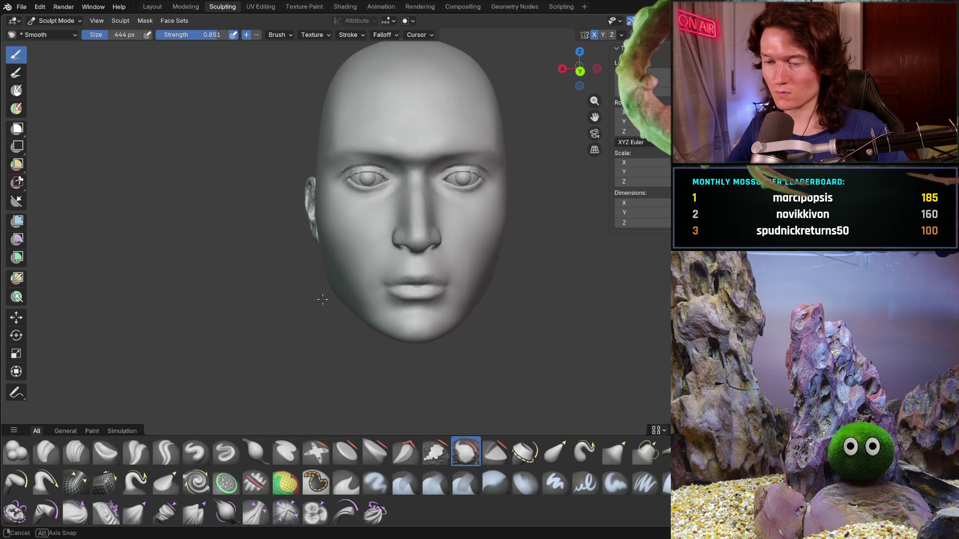
scroll(322, 324, "down", 4)
mouse_move(325, 360)
middle_mouse_down()
mouse_move(346, 295)
mouse_move(398, 300)
mouse_move(379, 302)
mouse_move(382, 288)
middle_mouse_up()
scroll(344, 309, "up", 2)
scroll(349, 295, "up", 5)
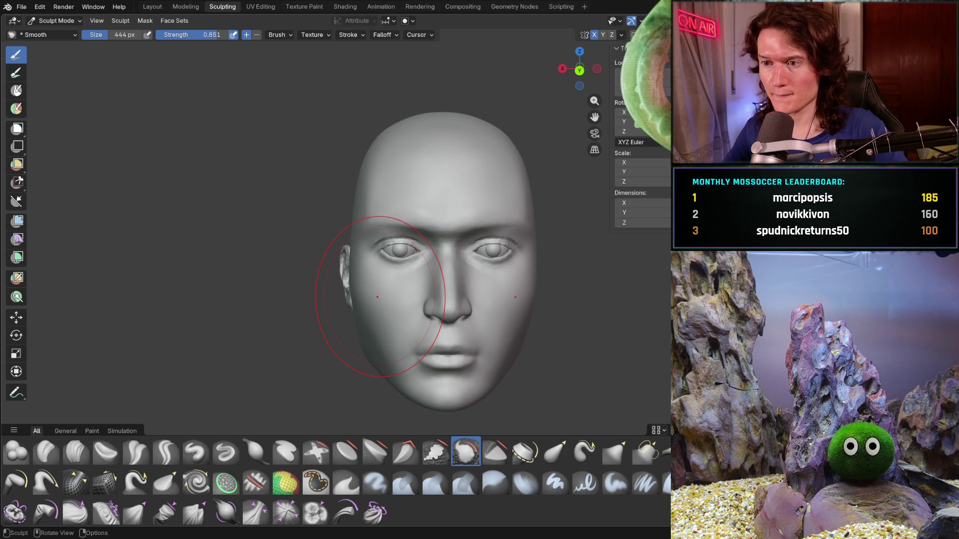
middle_click_drag(368, 227, 412, 223)
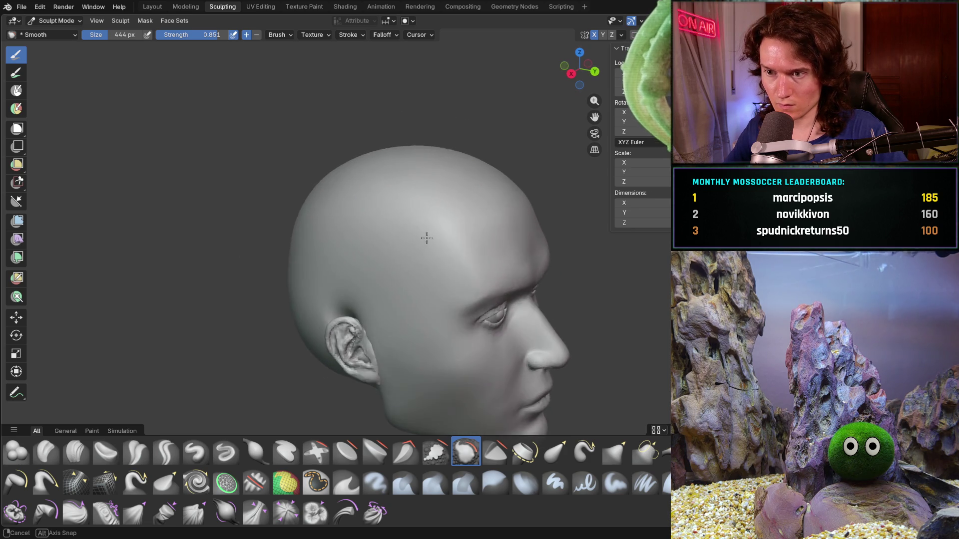
scroll(421, 196, "up", 3)
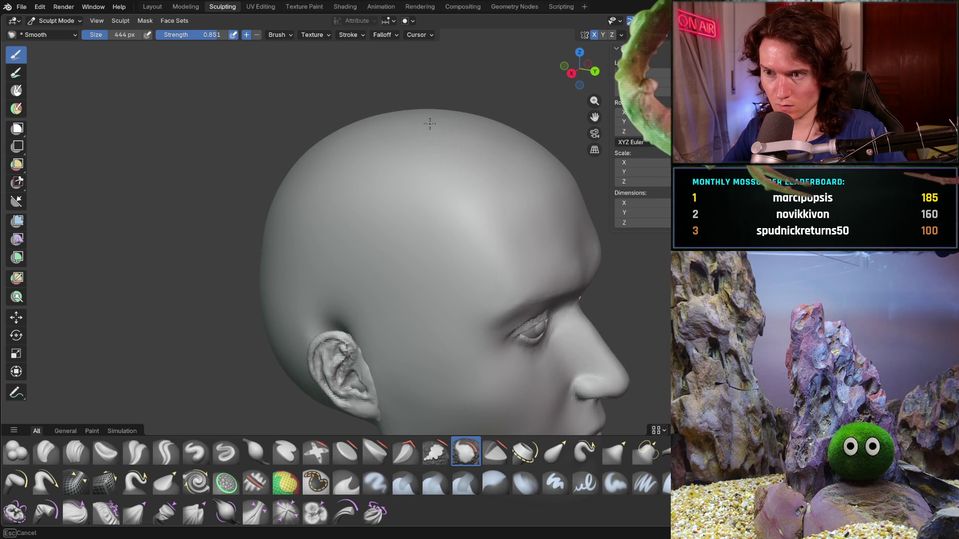
key("ctrl+KP_1")
middle_click_drag(364, 171, 418, 165)
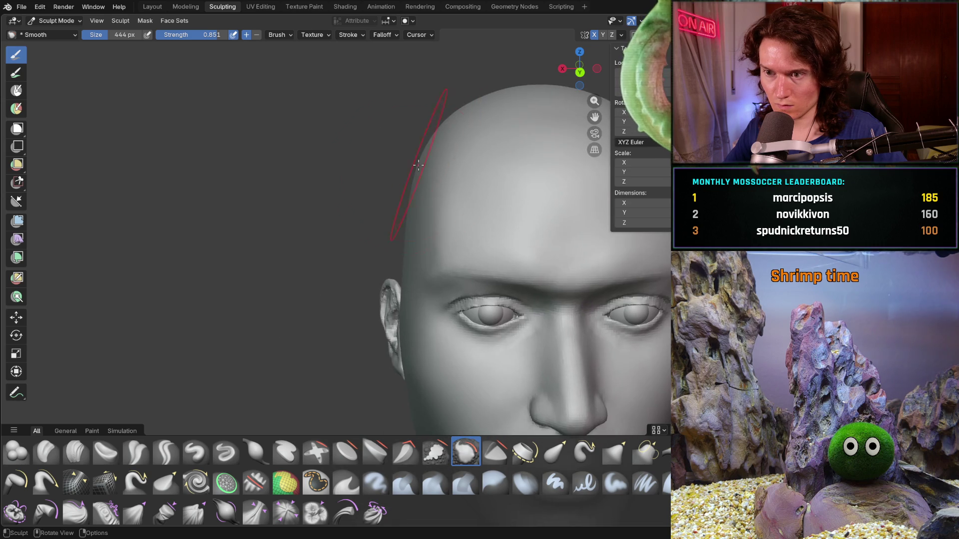
scroll(254, 303, "up", 1)
Step: Switch to the Clay Strips brush and build clay up across the upper forehead
left_click(76, 452)
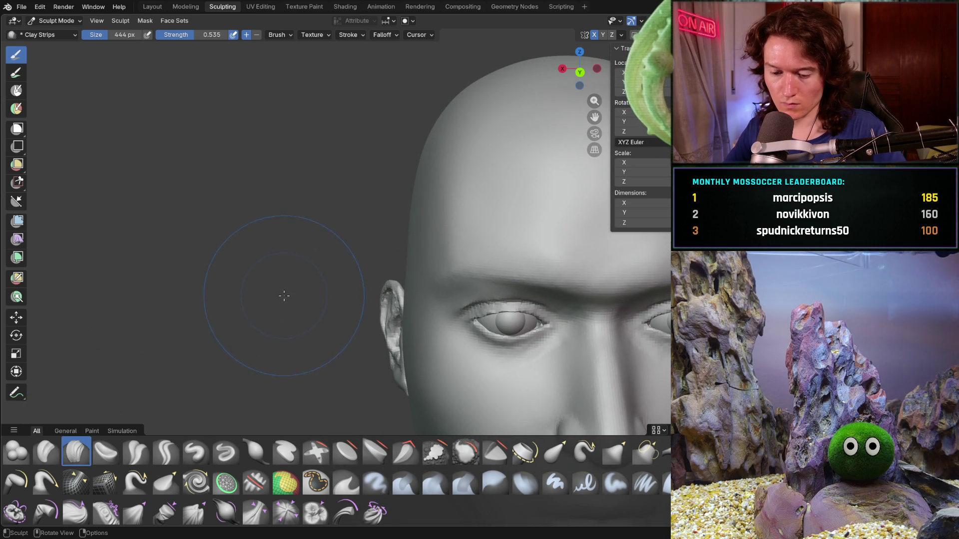
middle_click_drag(257, 297, 386, 189)
mouse_move(386, 188)
left_mouse_down()
mouse_move(420, 192)
mouse_move(370, 180)
mouse_move(300, 200)
mouse_move(376, 172)
left_mouse_up()
mouse_move(400, 204)
left_mouse_down()
mouse_move(422, 142)
mouse_move(334, 203)
mouse_move(348, 257)
left_mouse_up()
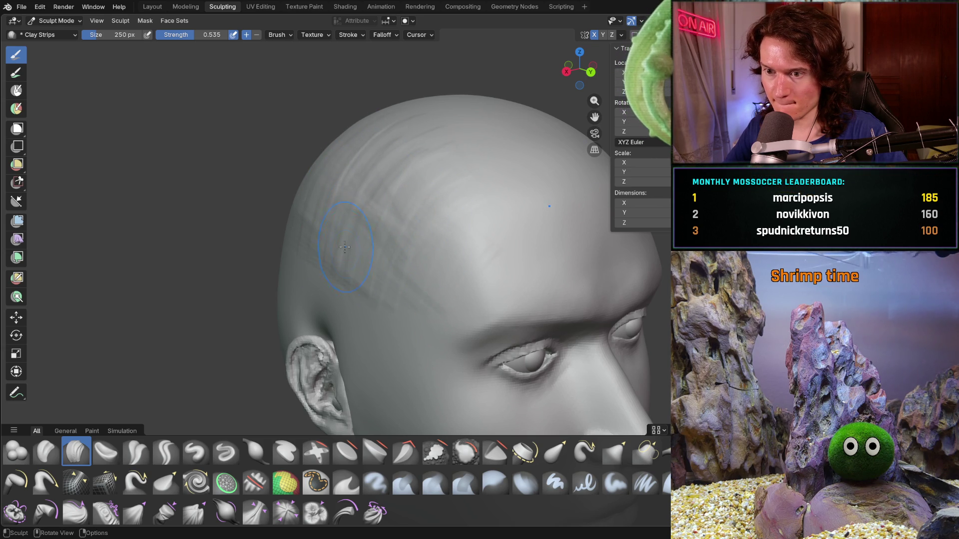
Step: Re-centre the head in front view and add more clay ridges across the forehead and temples
mouse_move(278, 234)
middle_mouse_down()
mouse_move(274, 208)
mouse_move(290, 187)
middle_mouse_up()
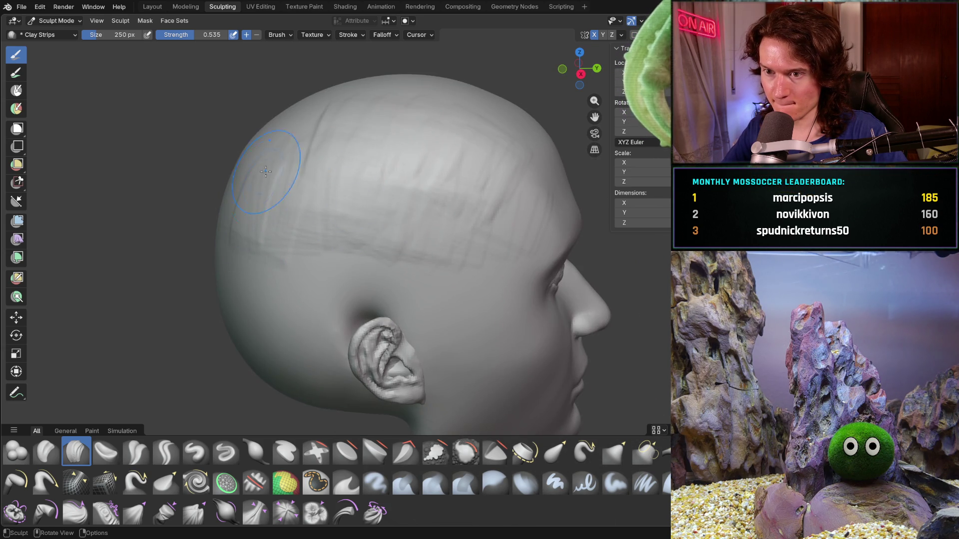
middle_click_drag(404, 209, 325, 187)
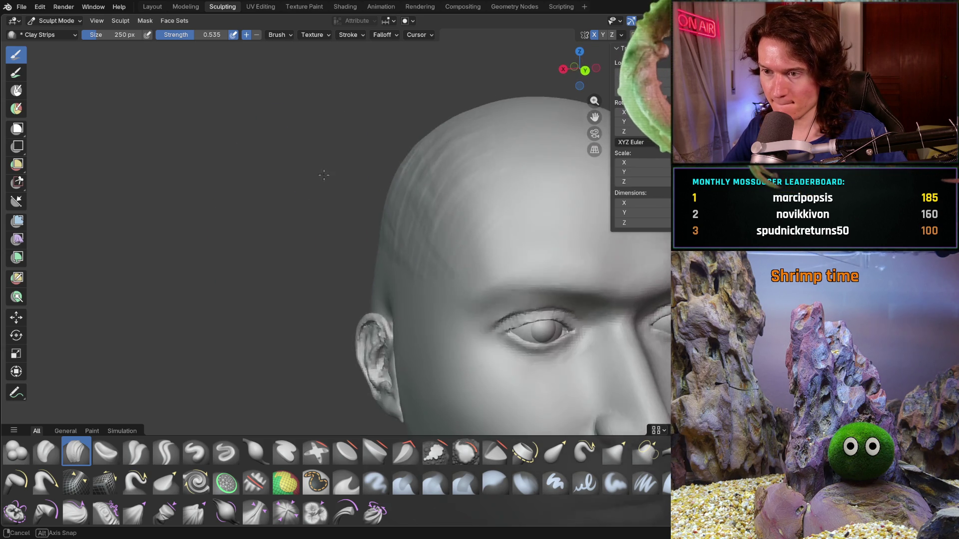
scroll(325, 187, "down", 5)
mouse_move(363, 225)
middle_mouse_down()
mouse_move(315, 232)
mouse_move(303, 206)
mouse_move(349, 209)
middle_mouse_up()
scroll(315, 229, "up", 4)
scroll(303, 206, "up", 3)
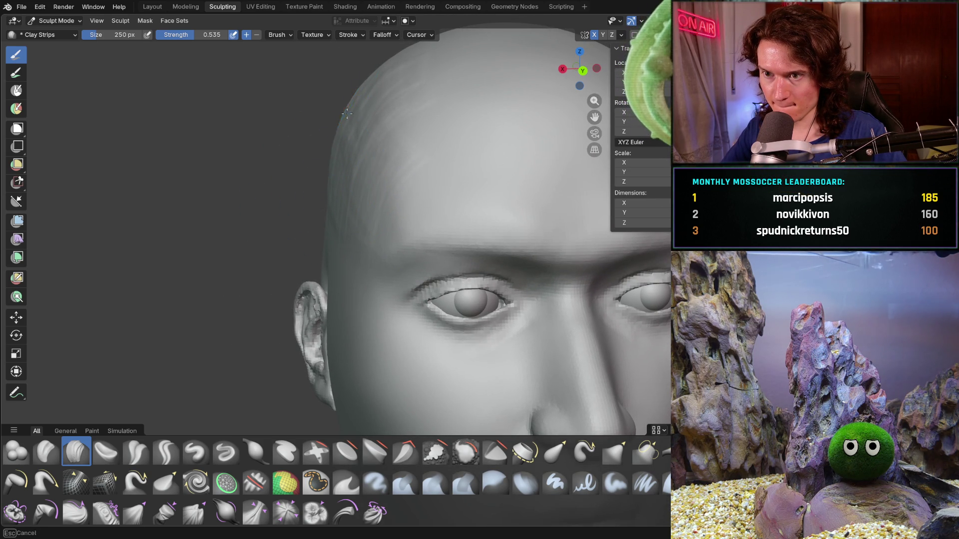
middle_click_drag(368, 81, 354, 99, "shift")
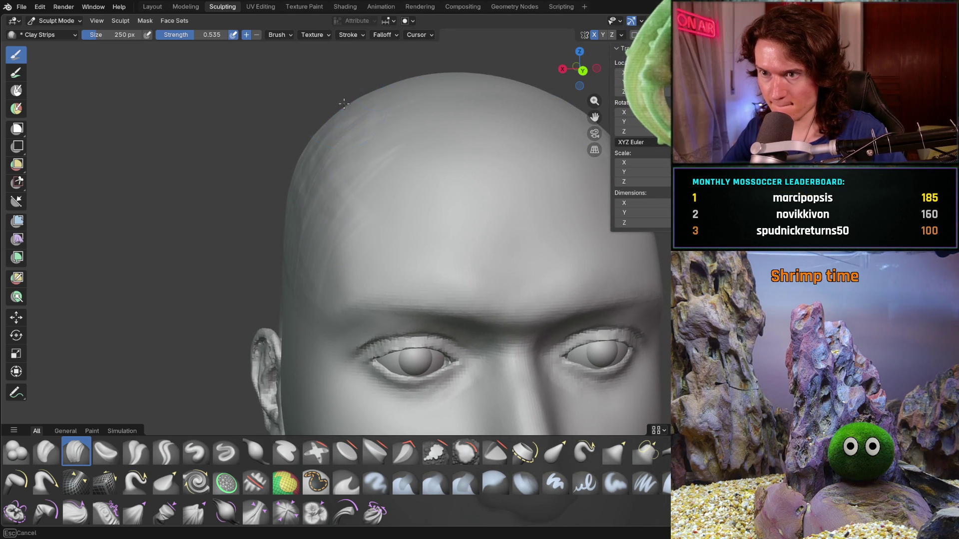
mouse_move(428, 131)
middle_mouse_down("ctrl")
mouse_move(428, 86)
mouse_move(370, 161)
mouse_move(380, 199)
mouse_move(373, 240)
mouse_move(392, 209)
middle_mouse_up("ctrl")
scroll(399, 202, "up", 3)
mouse_move(405, 229)
left_mouse_down()
mouse_move(473, 135)
mouse_move(333, 225)
left_mouse_up()
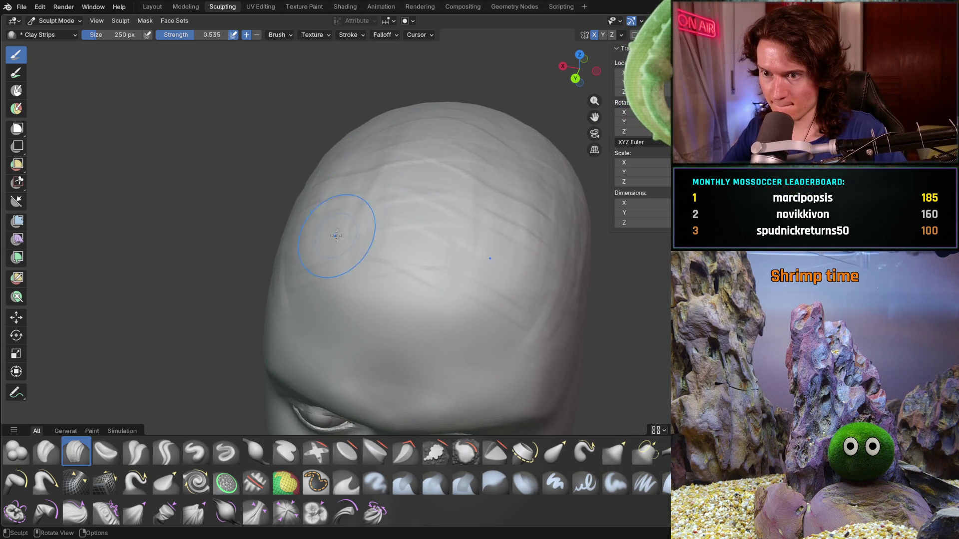
mouse_move(331, 197)
middle_mouse_down()
mouse_move(370, 189)
mouse_move(428, 150)
mouse_move(343, 209)
middle_mouse_up()
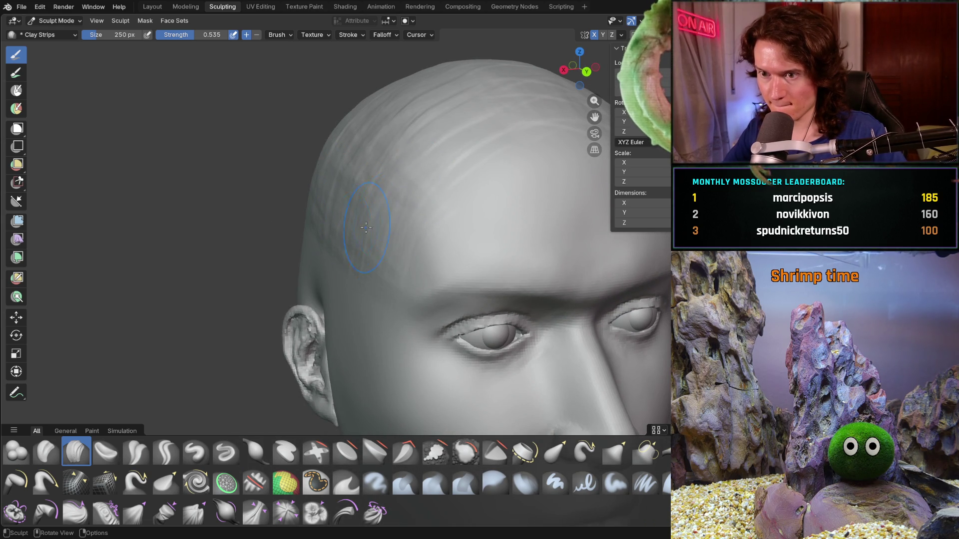
middle_click_drag(305, 211, 260, 219)
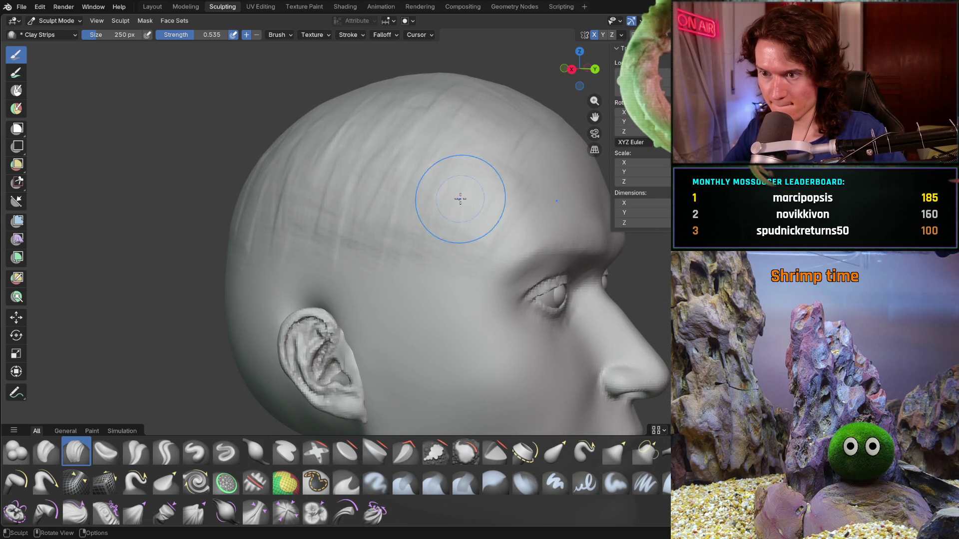
mouse_move(376, 226)
middle_mouse_down()
mouse_move(293, 214)
mouse_move(364, 224)
mouse_move(310, 223)
mouse_move(304, 250)
mouse_move(293, 248)
mouse_move(298, 235)
middle_mouse_up()
Step: Smooth the clay ridges on the head and the temple above the ear
mouse_move(262, 282)
middle_mouse_down()
mouse_move(321, 289)
mouse_move(325, 253)
mouse_move(333, 253)
middle_mouse_up()
left_click_drag(417, 133, 430, 150)
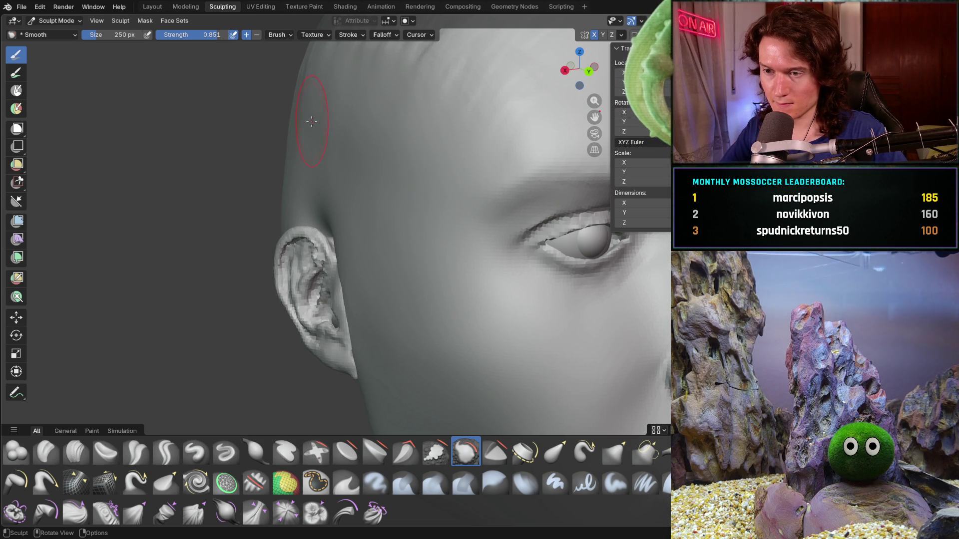
middle_click_drag(428, 253, 360, 225)
left_click_drag(360, 225, 316, 126)
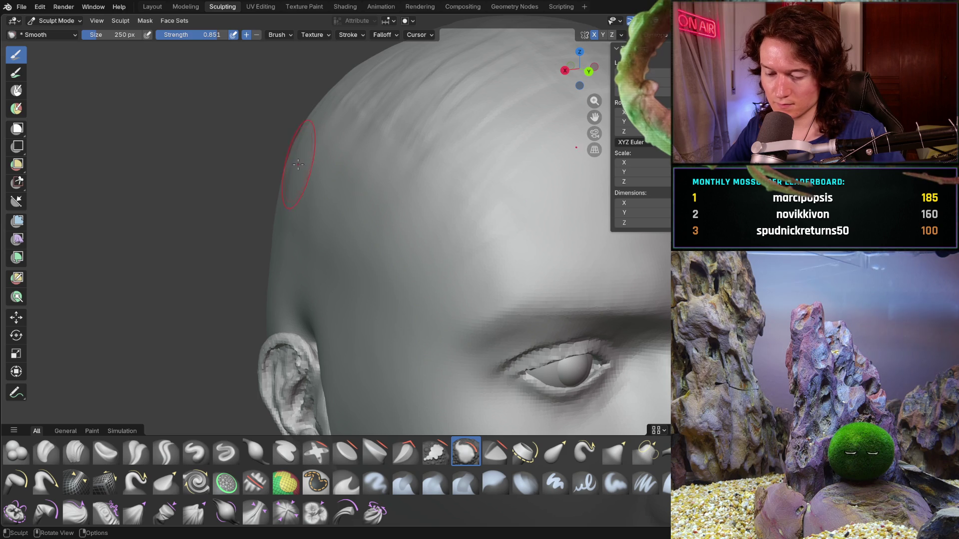
Step: Enlarge the Smooth brush to 366 px and smooth the top and back of the cranium
key("bracketright")
key("bracketright")
key("bracketright")
middle_click_drag(278, 161, 387, 202)
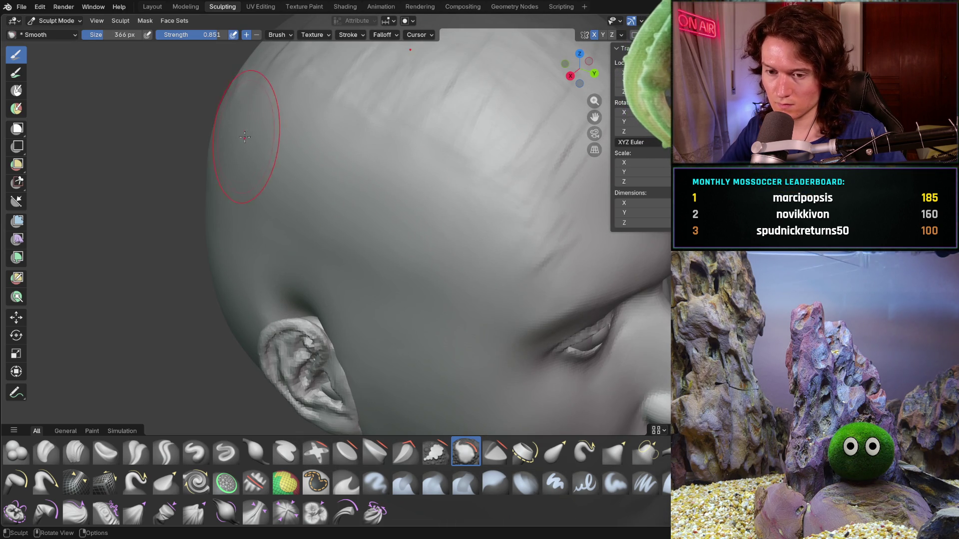
middle_click_drag(245, 139, 266, 194)
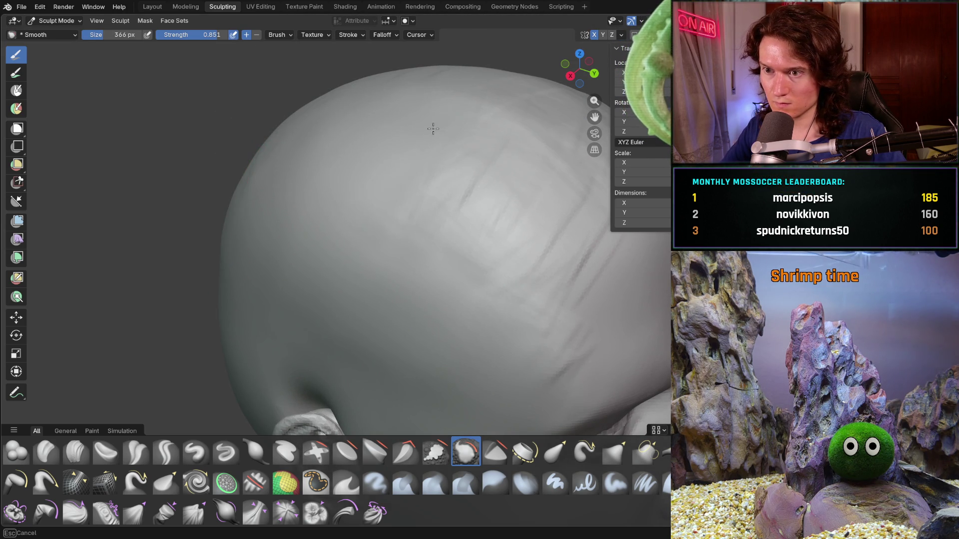
middle_click_drag(428, 252, 288, 187)
left_click_drag(376, 198, 430, 236)
left_click_drag(414, 289, 396, 263)
middle_click_drag(396, 263, 358, 181)
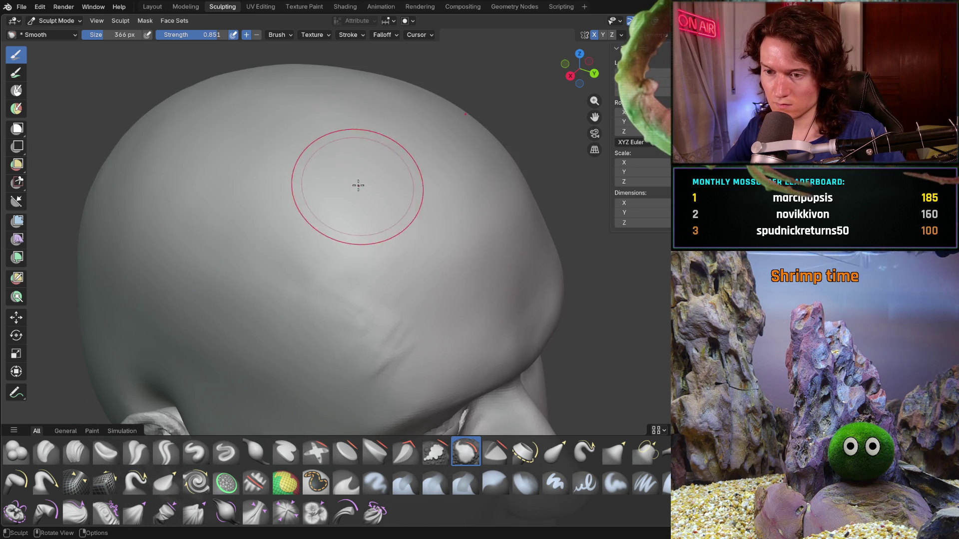
mouse_move(367, 242)
middle_mouse_down()
mouse_move(307, 216)
mouse_move(402, 200)
middle_mouse_up()
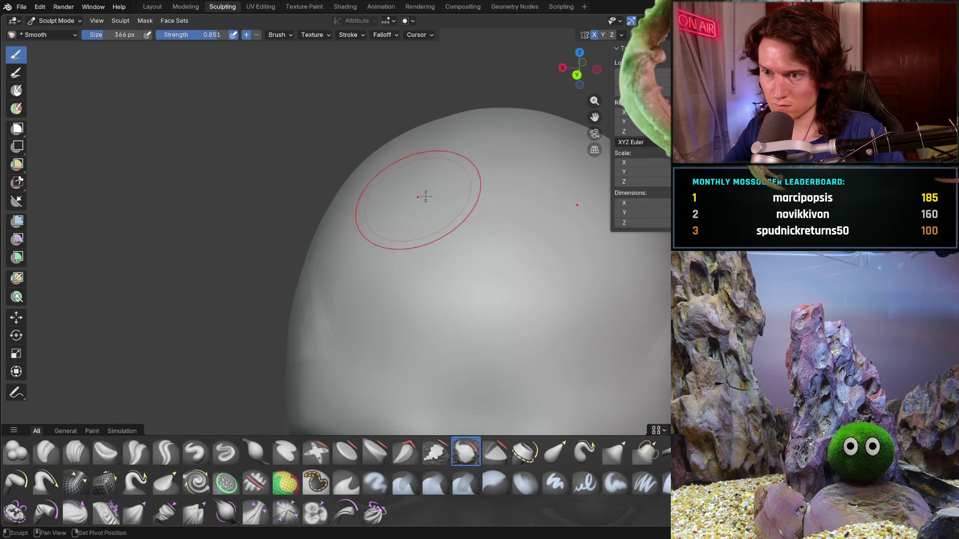
middle_click_drag(514, 144, 333, 195)
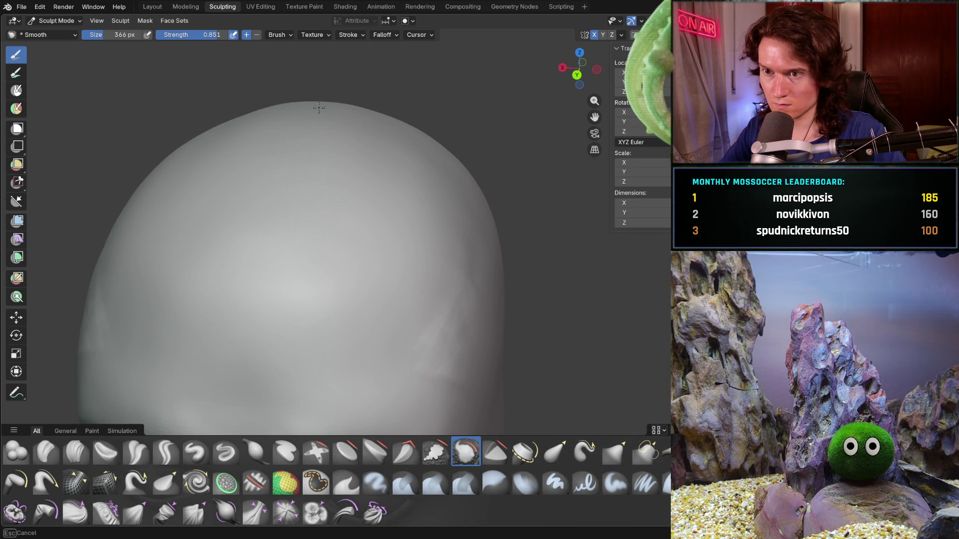
middle_click_drag(378, 100, 351, 190)
Step: Shrink the Smooth brush to 216 px and lower its strength to 0.499
key("f")
left_click(293, 251)
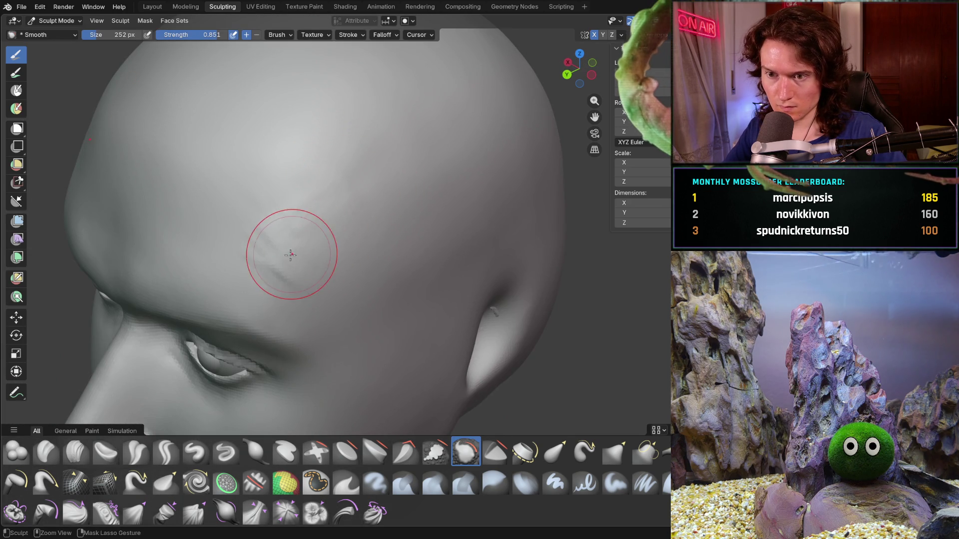
scroll(297, 221, "up", 2)
key("f")
left_click(283, 235)
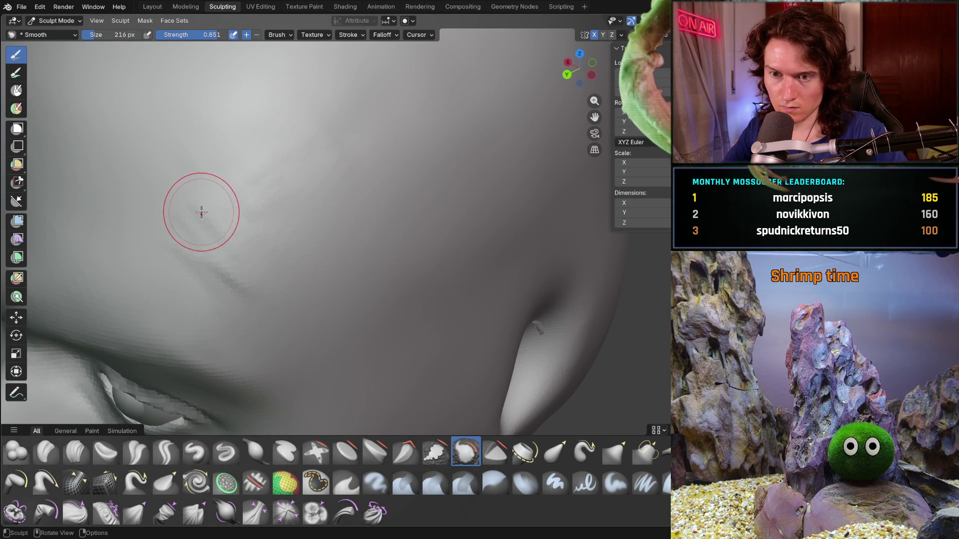
key("shift+f")
left_click(193, 213)
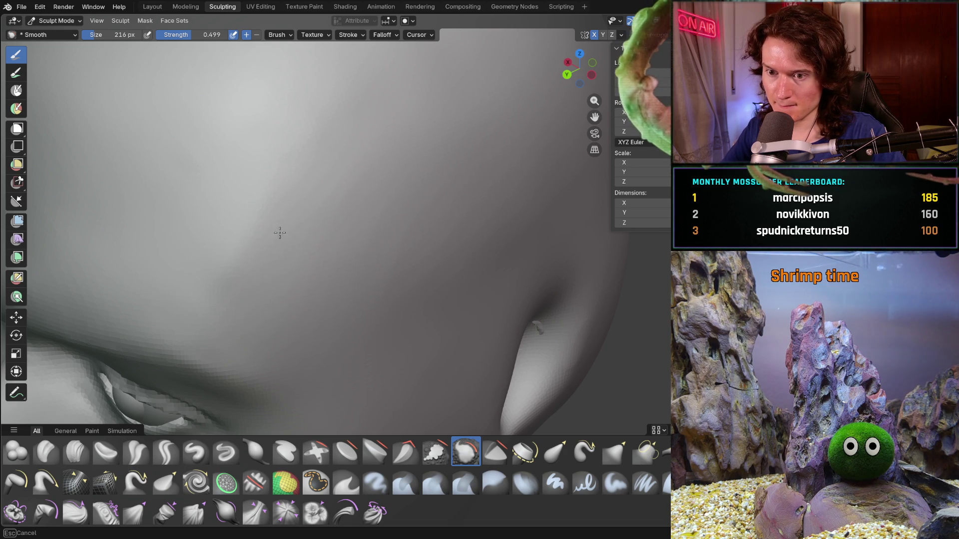
Step: Set the Smooth brush to 366 px and smooth across the forehead
scroll(405, 180, "down", 10)
mouse_move(325, 257)
middle_mouse_down("shift")
mouse_move(368, 251)
mouse_move(376, 266)
middle_mouse_up("shift")
scroll(321, 232, "up", 4)
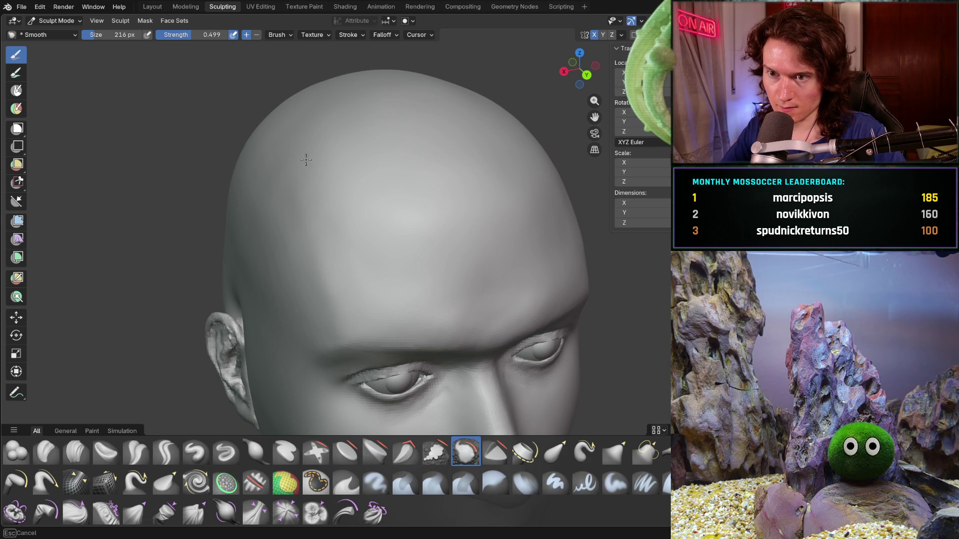
middle_click_drag(269, 304, 335, 295)
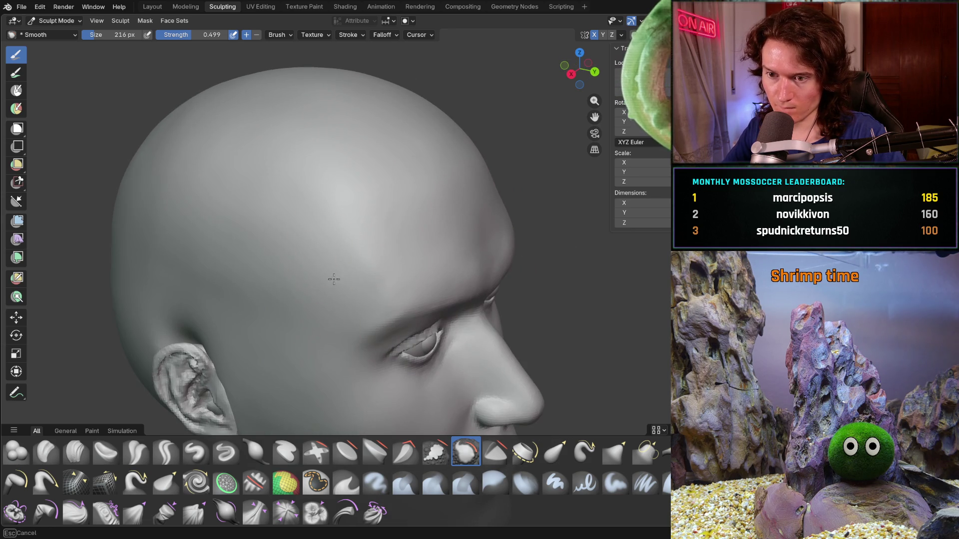
middle_click_drag(243, 270, 243, 270)
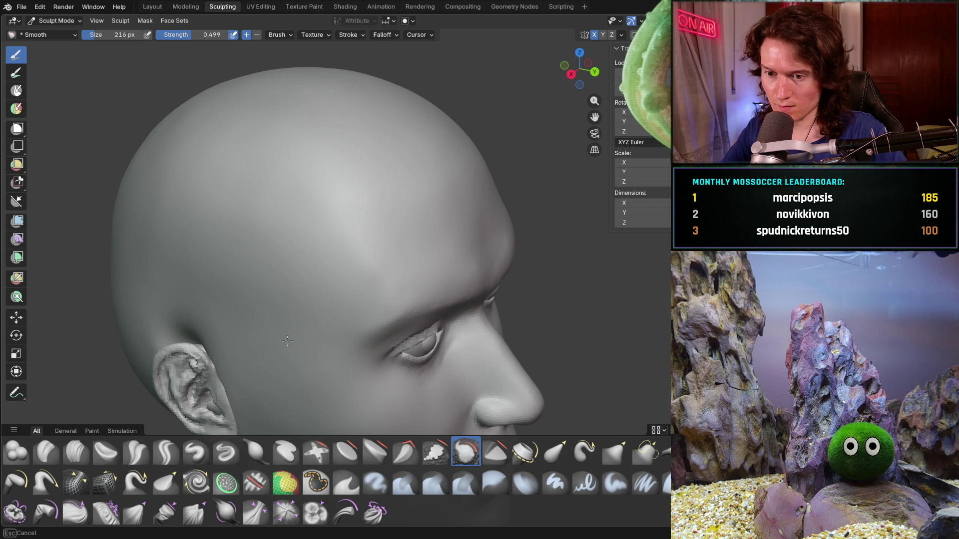
mouse_move(221, 284)
middle_mouse_down()
mouse_move(188, 263)
mouse_move(239, 308)
mouse_move(244, 268)
mouse_move(250, 291)
mouse_move(325, 263)
middle_mouse_up()
scroll(280, 279, "up", 5)
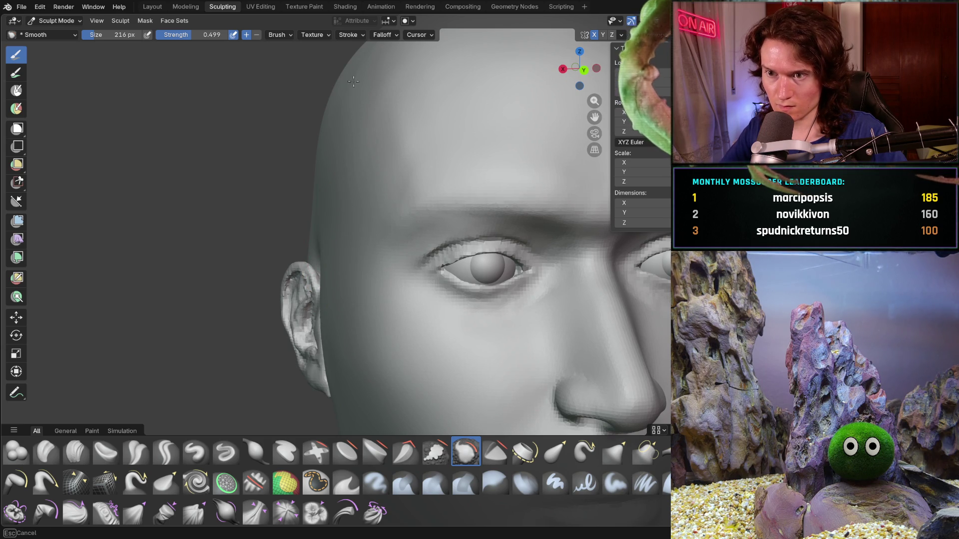
key("f")
left_click(345, 154)
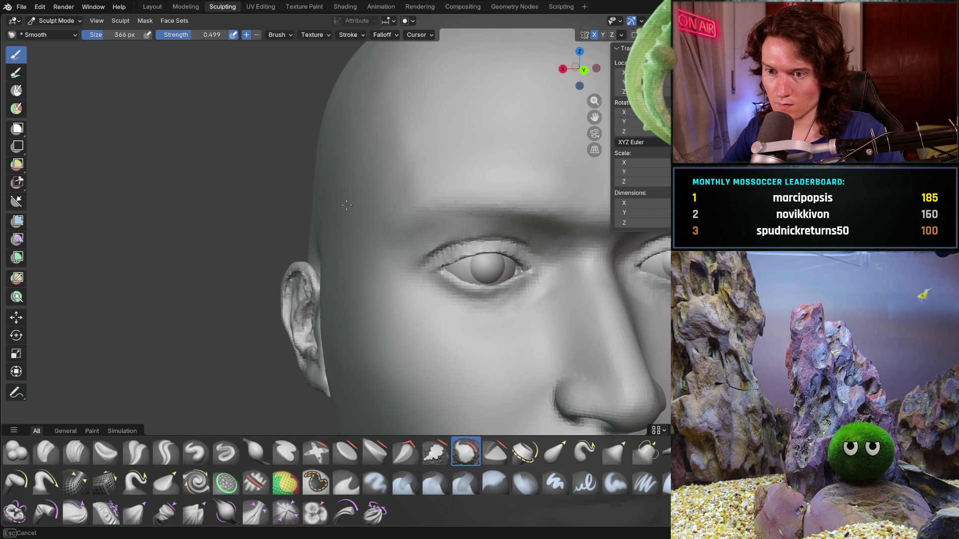
left_click_drag(346, 76, 384, 87)
Step: Resize the Smooth brush to 310 px, check the temples from both sides, then switch to Grab
left_click_drag(374, 166, 364, 167)
middle_click_drag(364, 167, 385, 150)
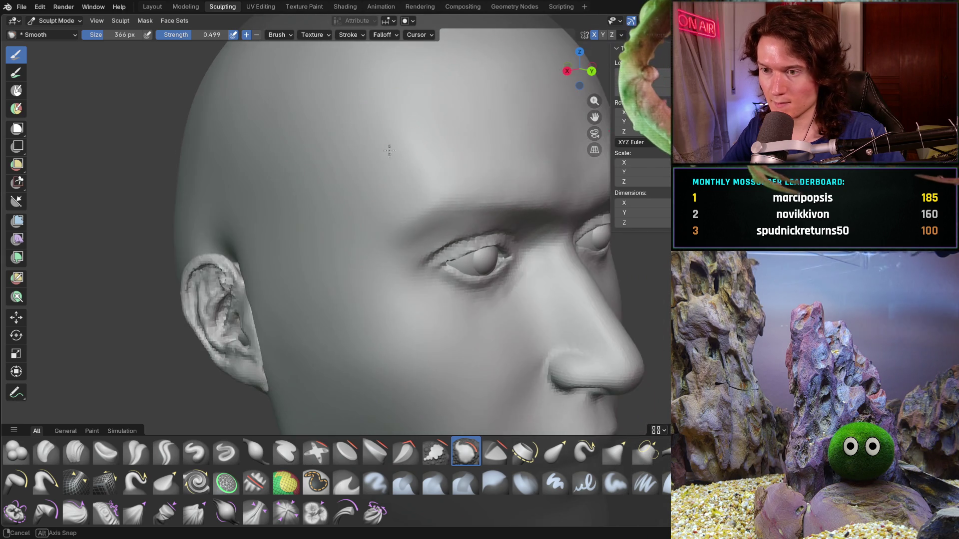
scroll(385, 150, "down", 5)
mouse_move(354, 181)
middle_mouse_down()
mouse_move(299, 192)
mouse_move(321, 178)
mouse_move(394, 173)
middle_mouse_up()
scroll(381, 146, "up", 5)
scroll(353, 232, "down", 3)
scroll(352, 232, "up", 6)
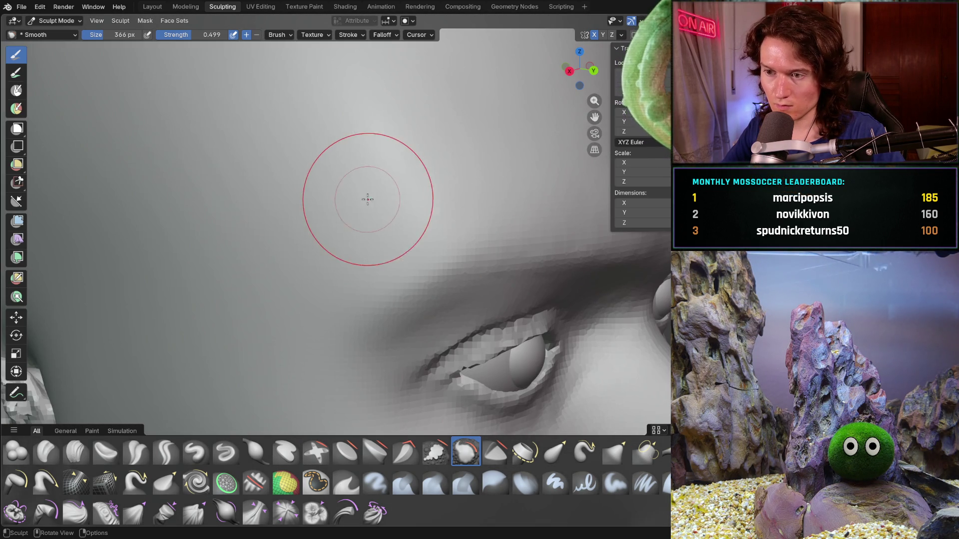
key("f")
left_click(351, 214)
scroll(352, 215, "down", 4)
scroll(315, 208, "up", 3)
middle_click_drag(339, 284, 349, 160)
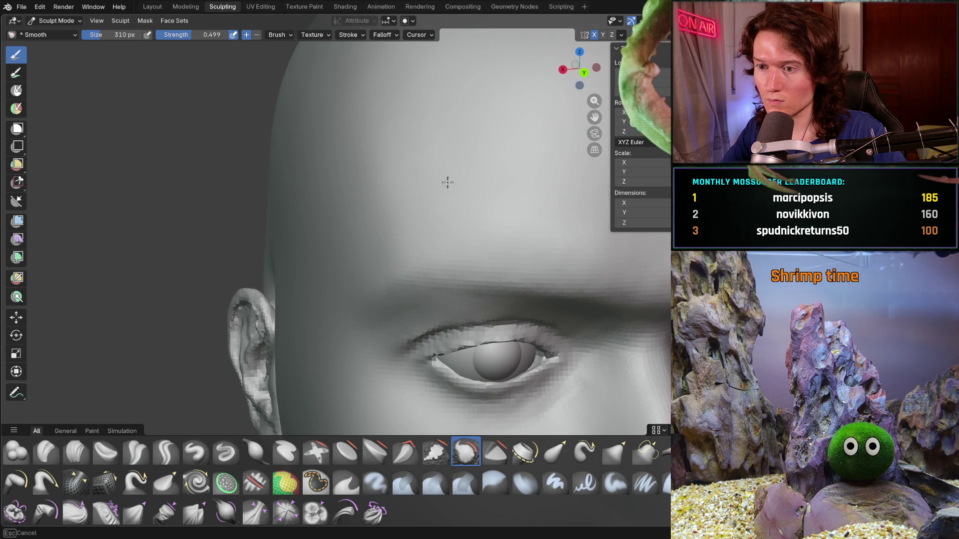
scroll(414, 170, "down", 6)
mouse_move(375, 157)
middle_mouse_down()
mouse_move(332, 171)
mouse_move(349, 195)
mouse_move(307, 176)
mouse_move(340, 200)
mouse_move(503, 215)
mouse_move(447, 229)
mouse_move(435, 192)
mouse_move(439, 250)
middle_mouse_up()
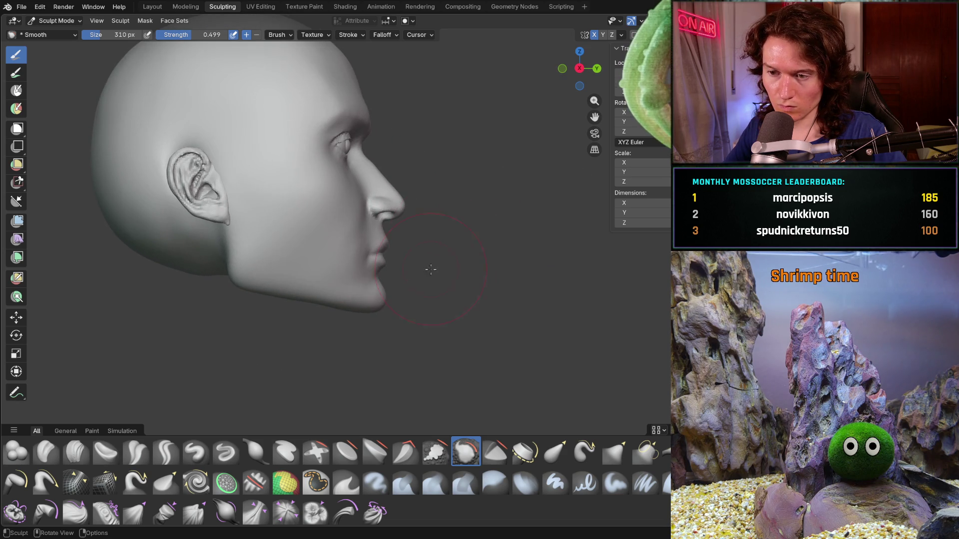
scroll(425, 250, "up", 4)
key("g")
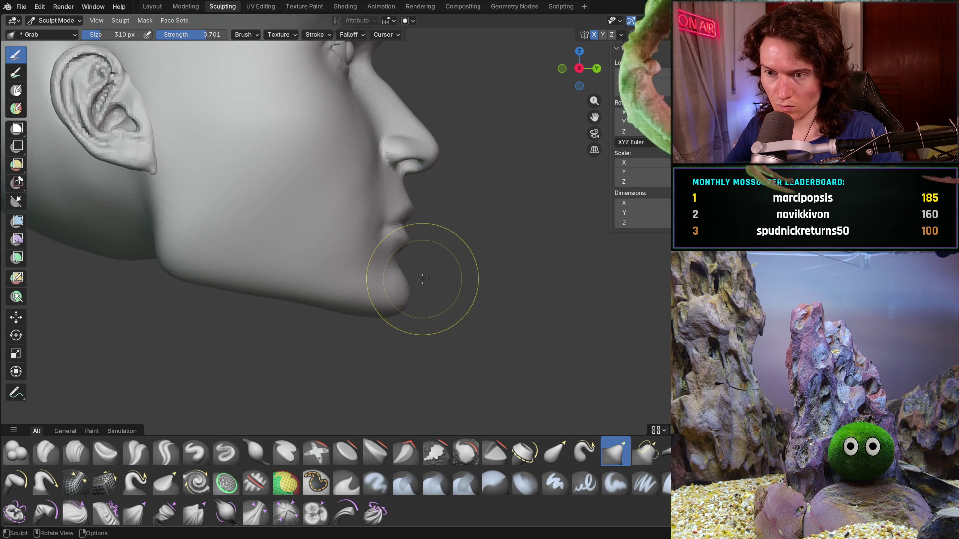
Step: Grab the chin outline in side profile and pull it up and forward
left_click_drag(405, 302, 400, 308)
middle_click_drag(436, 265, 439, 195)
scroll(438, 235, "down", 4)
middle_click_drag(439, 235, 390, 218)
scroll(394, 272, "up", 4)
left_click_drag(396, 294, 398, 291)
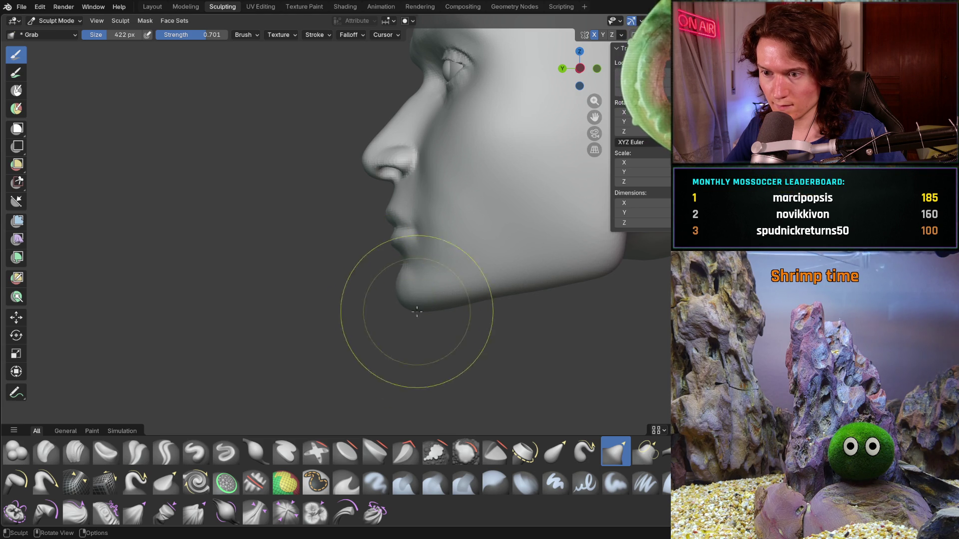
Step: Check the reshaped jaw from the right profile and three-quarter view, then return to Smooth
mouse_move(331, 310)
middle_mouse_down()
mouse_move(413, 280)
mouse_move(368, 240)
mouse_move(500, 281)
mouse_move(452, 237)
middle_mouse_up()
scroll(439, 285, "down", 6)
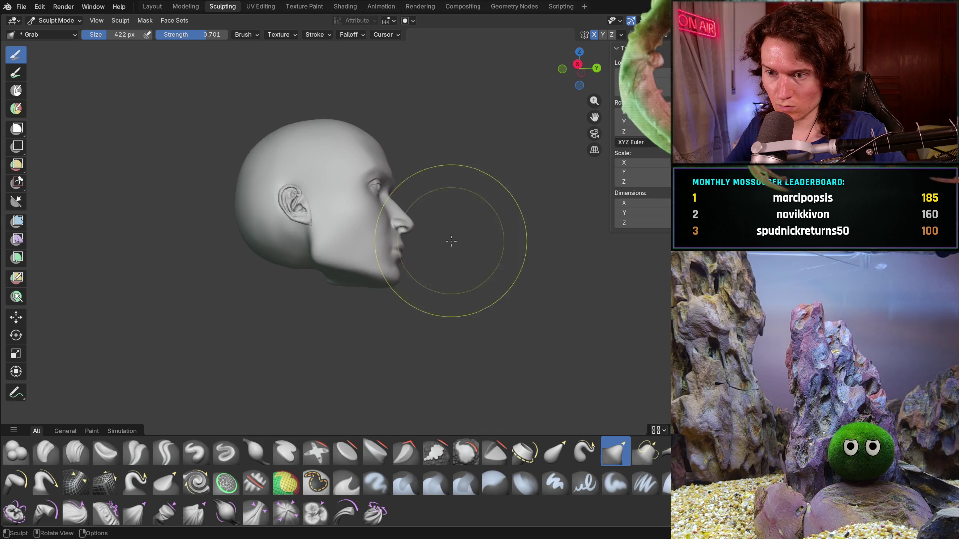
scroll(437, 283, "up", 5)
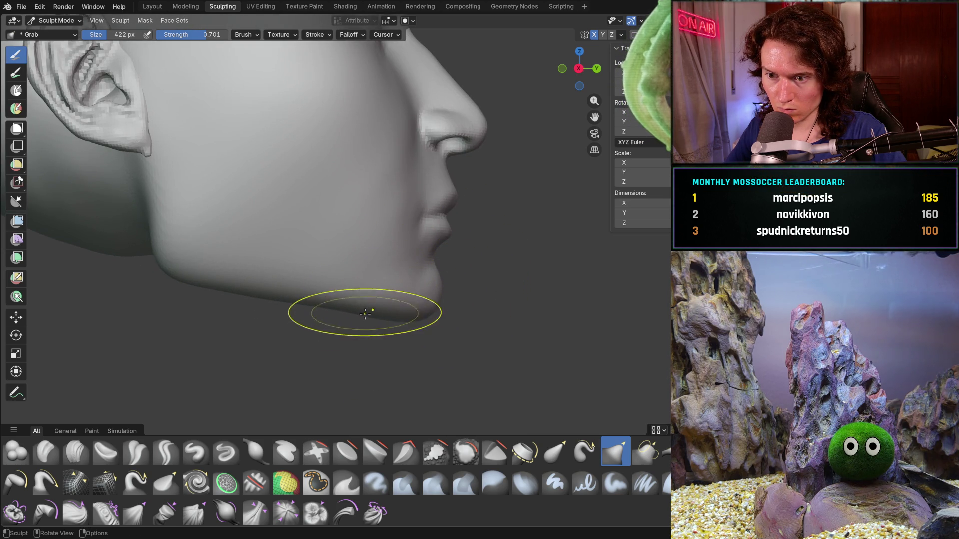
mouse_move(407, 236)
middle_mouse_down()
mouse_move(457, 224)
mouse_move(407, 223)
mouse_move(475, 275)
mouse_move(510, 363)
middle_mouse_up()
scroll(407, 223, "down", 3)
key("shift+s")
scroll(510, 363, "up", 5)
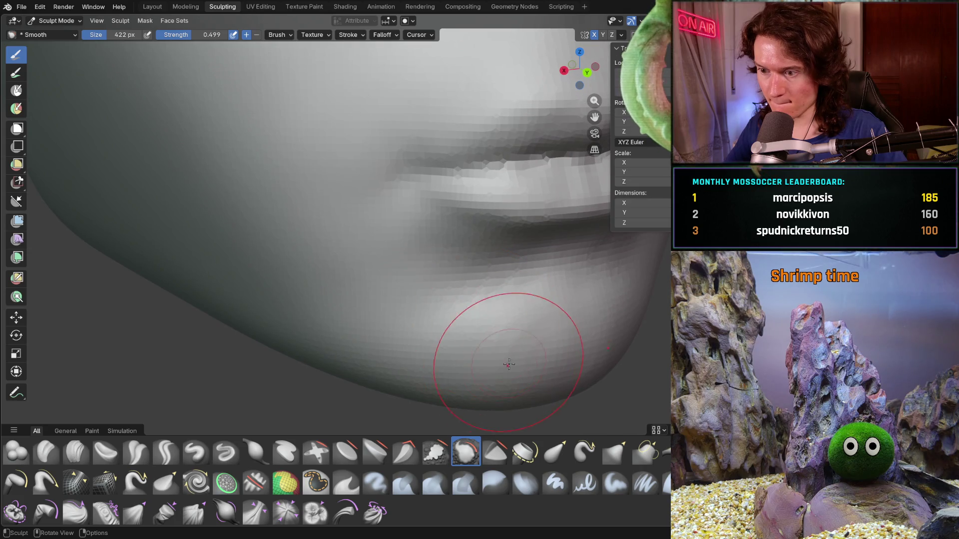
Step: Smooth the chin below the lips with the 422 px brush, checking under the jaw and both profiles
left_click_drag(426, 382, 362, 382)
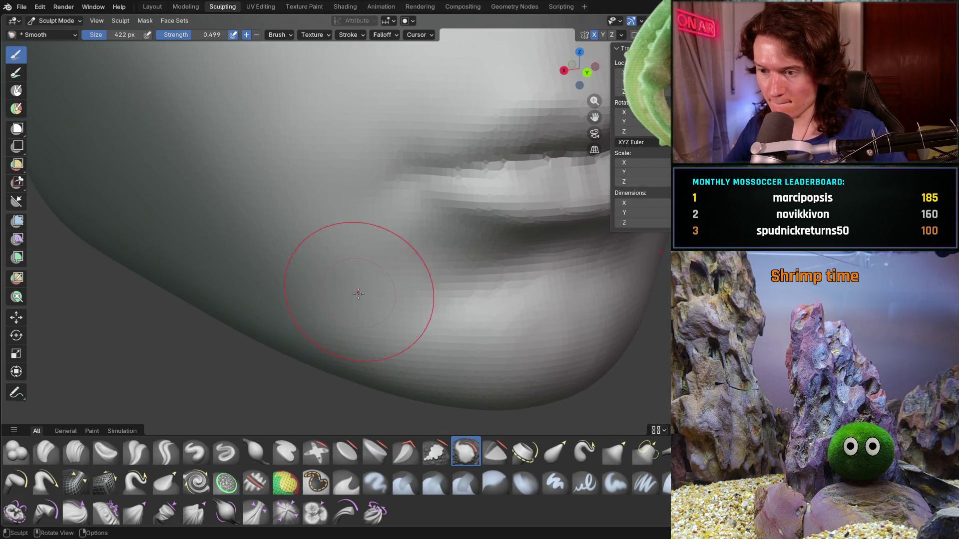
scroll(329, 320, "down", 4)
mouse_move(332, 337)
middle_mouse_down()
mouse_move(393, 277)
mouse_move(353, 310)
middle_mouse_up()
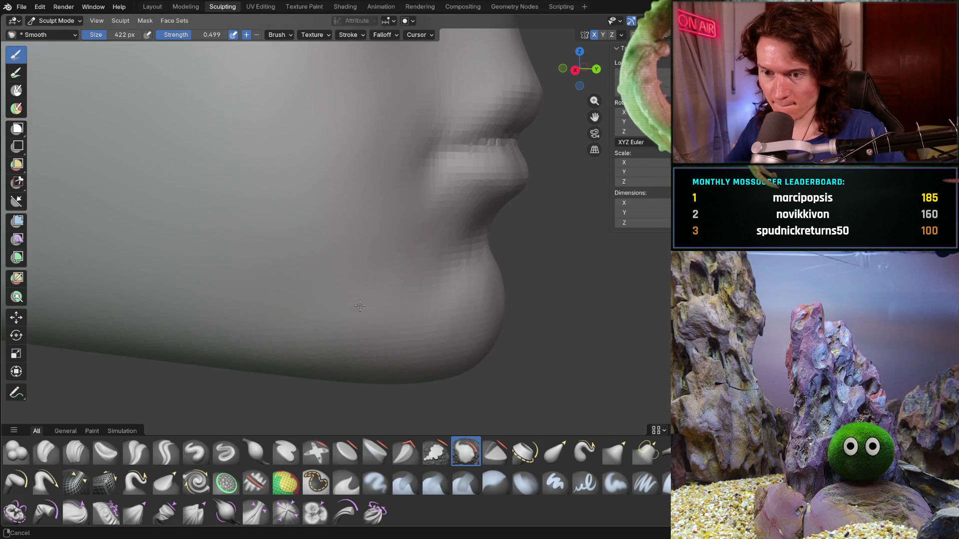
scroll(428, 257, "up", 4)
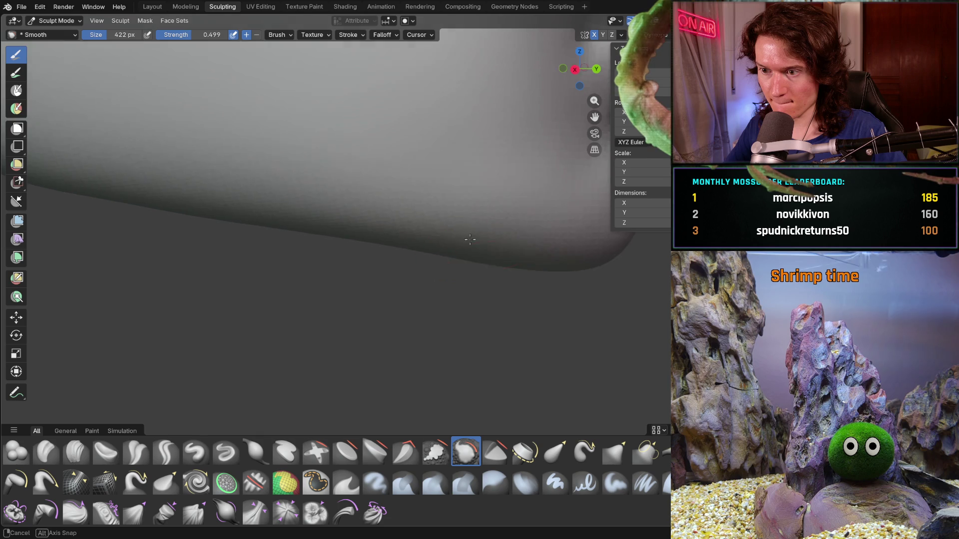
middle_click_drag(470, 241, 482, 229)
scroll(454, 257, "down", 3)
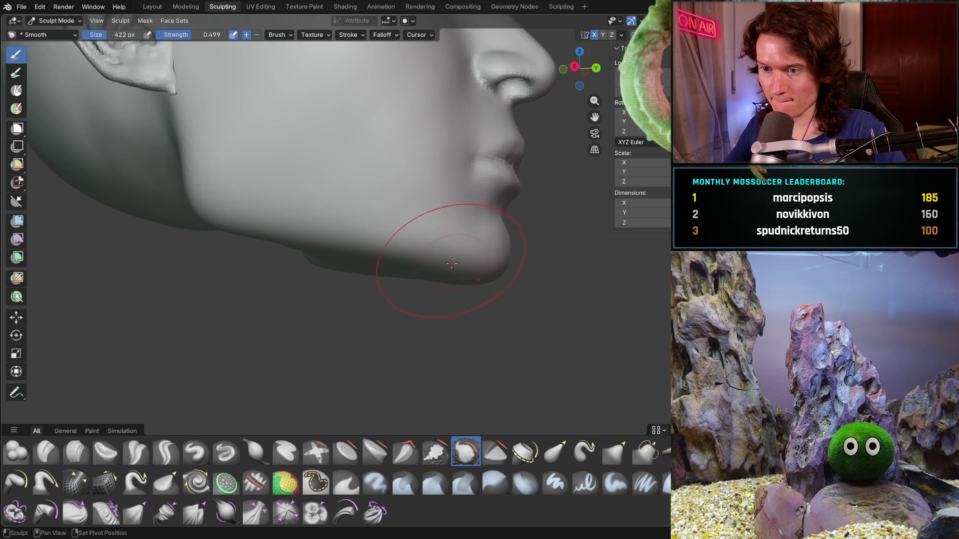
middle_click_drag(453, 258, 459, 270)
scroll(493, 291, "up", 4)
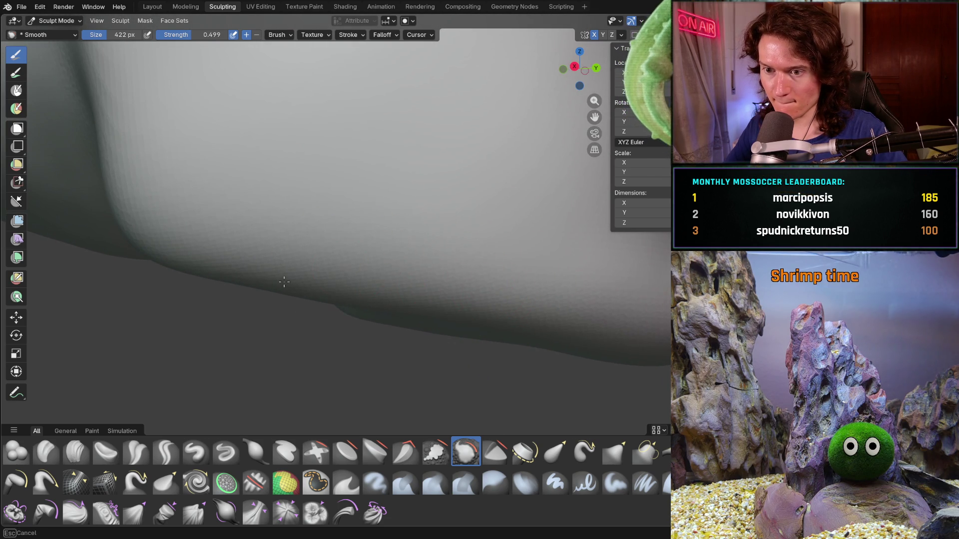
middle_click_drag(587, 327, 574, 325)
scroll(574, 325, "down", 4)
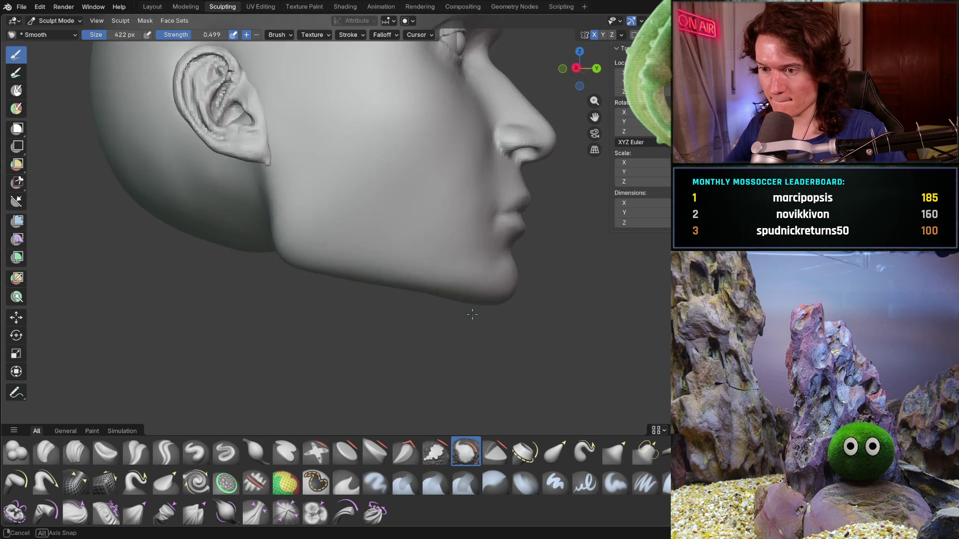
scroll(478, 282, "up", 4)
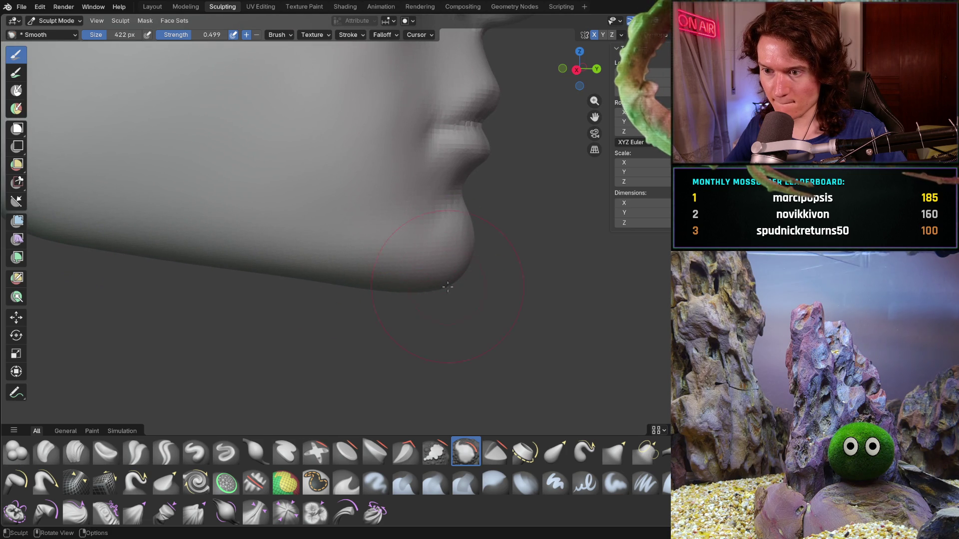
scroll(445, 288, "down", 2)
mouse_move(445, 288)
middle_mouse_down()
mouse_move(406, 263)
mouse_move(433, 218)
mouse_move(399, 210)
middle_mouse_up()
scroll(406, 263, "down", 3)
mouse_move(422, 293)
middle_mouse_down()
mouse_move(353, 300)
mouse_move(368, 300)
mouse_move(351, 287)
middle_mouse_up()
scroll(374, 236, "up", 8)
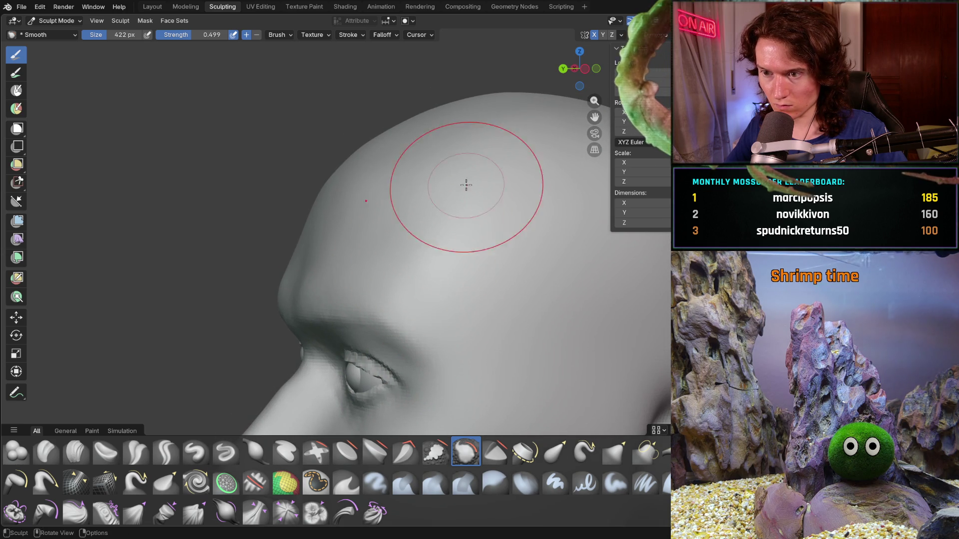
Step: Orbit to a close side view of the skull showing the ear
mouse_move(535, 149)
middle_mouse_down()
mouse_move(475, 261)
mouse_move(431, 221)
middle_mouse_up()
mouse_move(473, 152)
middle_mouse_down()
mouse_move(537, 190)
mouse_move(529, 247)
mouse_move(564, 233)
mouse_move(488, 259)
middle_mouse_up()
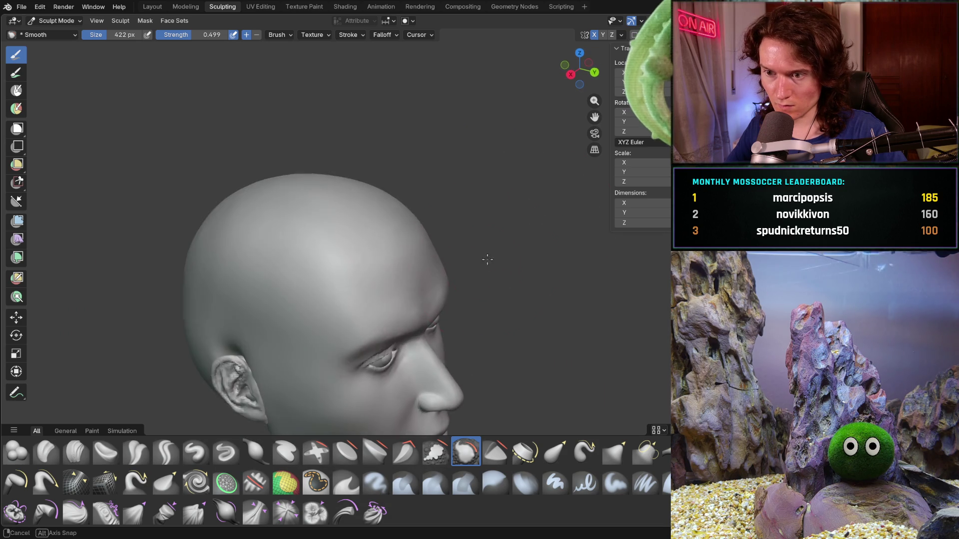
scroll(445, 231, "up", 5)
mouse_move(445, 231)
middle_mouse_down()
mouse_move(494, 242)
mouse_move(464, 259)
mouse_move(403, 250)
mouse_move(452, 325)
mouse_move(439, 249)
mouse_move(449, 229)
mouse_move(494, 289)
mouse_move(448, 273)
mouse_move(336, 272)
mouse_move(379, 248)
mouse_move(298, 253)
mouse_move(363, 284)
mouse_move(468, 278)
mouse_move(434, 366)
mouse_move(435, 349)
mouse_move(407, 312)
mouse_move(404, 243)
mouse_move(353, 271)
mouse_move(407, 237)
mouse_move(350, 252)
mouse_move(452, 293)
mouse_move(413, 252)
middle_mouse_up()
scroll(452, 325, "down", 5)
scroll(449, 230, "down", 4)
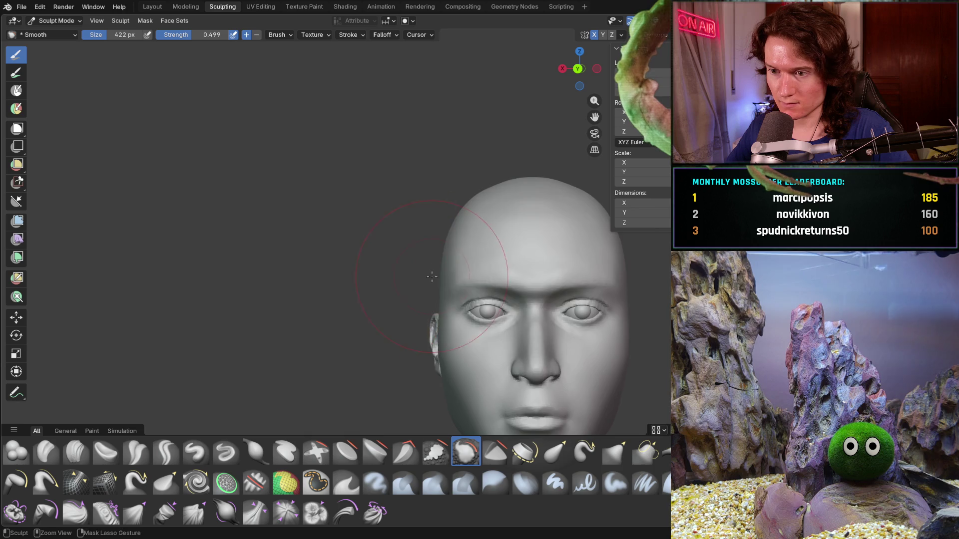
scroll(408, 260, "up", 5)
middle_click_drag(470, 272, 469, 276, "shift")
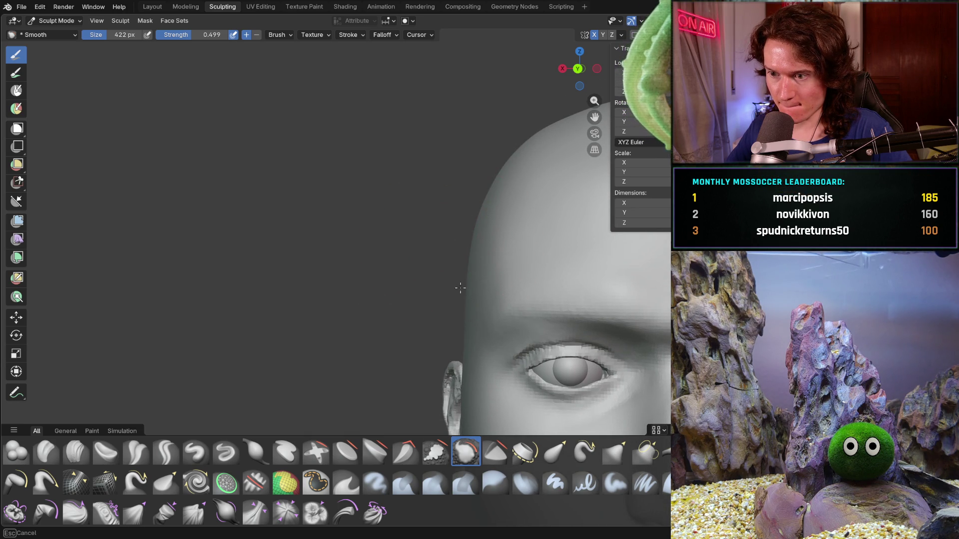
mouse_move(470, 293)
middle_mouse_down()
mouse_move(460, 287)
mouse_move(452, 212)
mouse_move(441, 221)
middle_mouse_up()
Step: Set the Smooth brush to strength 1.000 and 514 px, and smooth the temple above the ear
key("shift+f")
left_click(435, 228)
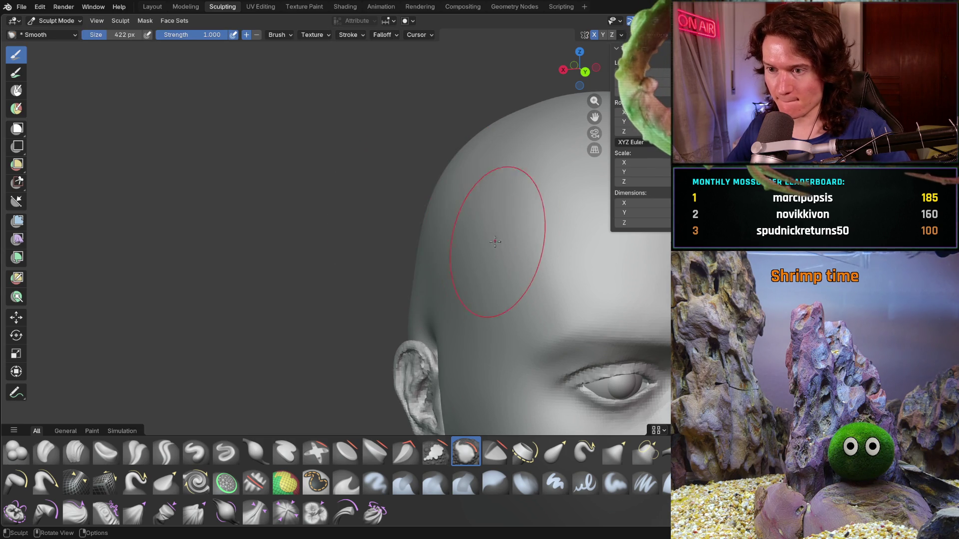
key("f")
left_click(432, 204)
middle_click_drag(431, 204, 431, 204)
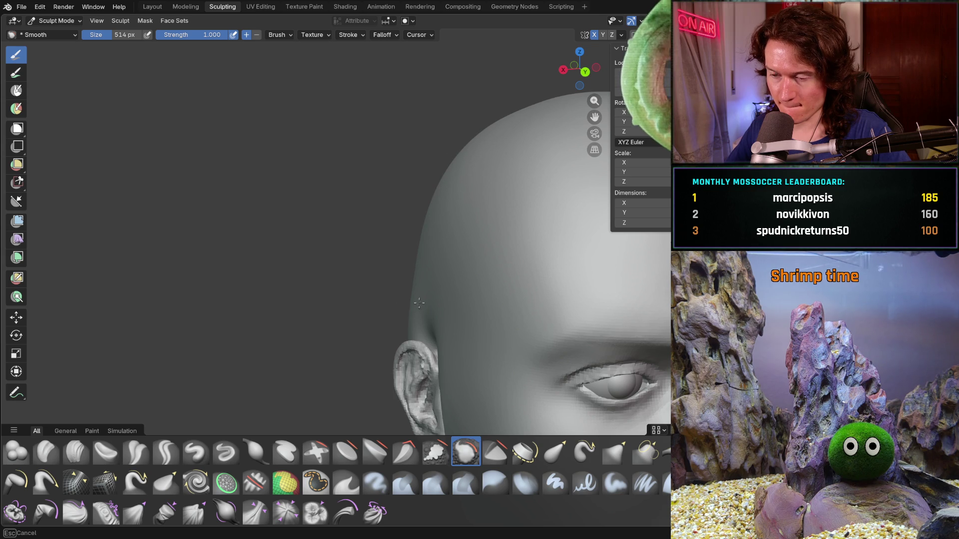
middle_click_drag(451, 292, 437, 262)
scroll(433, 256, "down", 3)
mouse_move(432, 254)
middle_mouse_down()
mouse_move(428, 227)
mouse_move(465, 259)
middle_mouse_up()
scroll(443, 242, "up", 3)
Step: Switch to Clay Strips at 252 px and build up the temple above the ear
key("f")
left_click(278, 277)
mouse_move(278, 277)
middle_mouse_down("ctrl")
mouse_move(328, 262)
mouse_move(343, 234)
mouse_move(463, 191)
middle_mouse_up("ctrl")
middle_click_drag(342, 162, 341, 162)
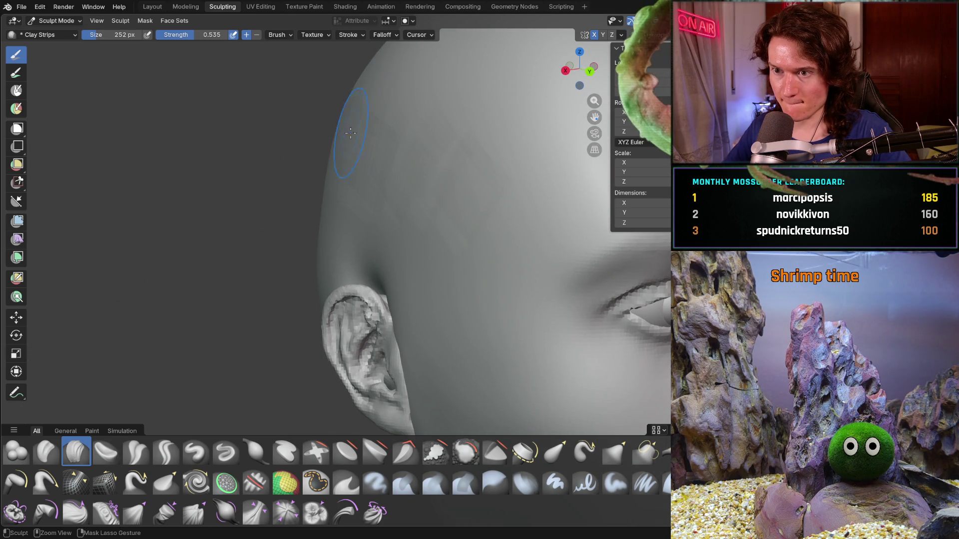
middle_click_drag(421, 248, 421, 248)
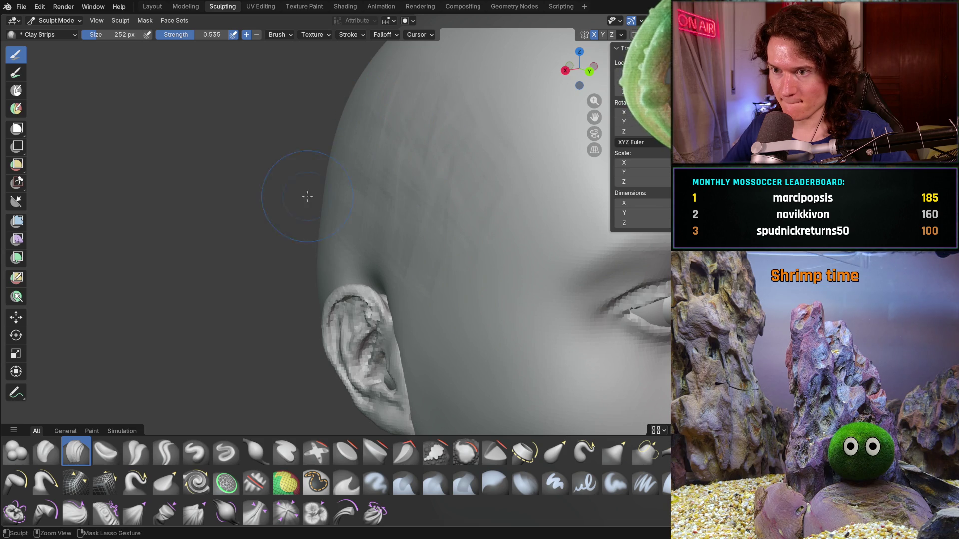
Step: Check the temple from the front, then lay clay strips down across the cheek
scroll(471, 252, "down", 6)
mouse_move(471, 251)
middle_mouse_down()
mouse_move(381, 227)
mouse_move(390, 248)
mouse_move(394, 239)
middle_mouse_up()
mouse_move(395, 239)
middle_mouse_down("ctrl")
mouse_move(400, 216)
mouse_move(441, 210)
mouse_move(487, 178)
middle_mouse_up("ctrl")
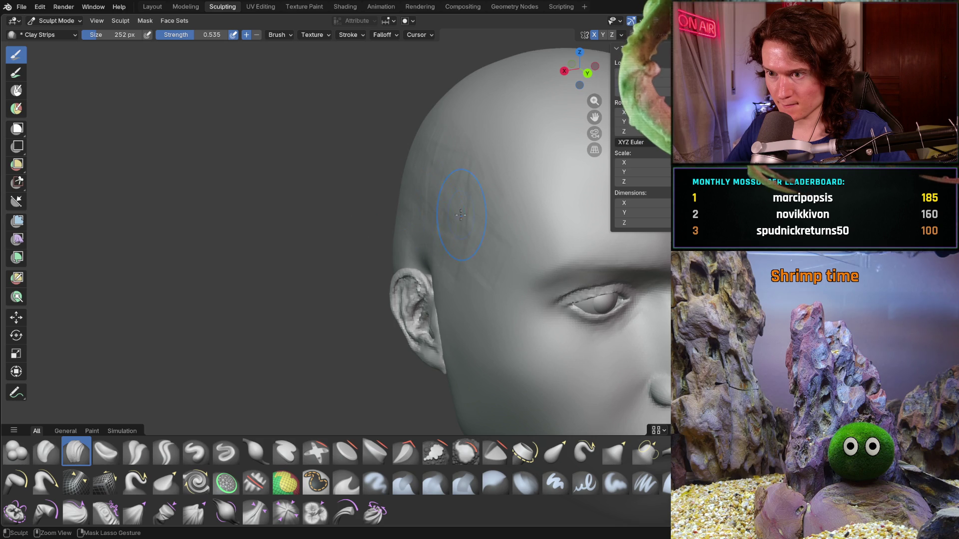
mouse_move(403, 182)
middle_mouse_down()
mouse_move(424, 211)
mouse_move(508, 220)
middle_mouse_up()
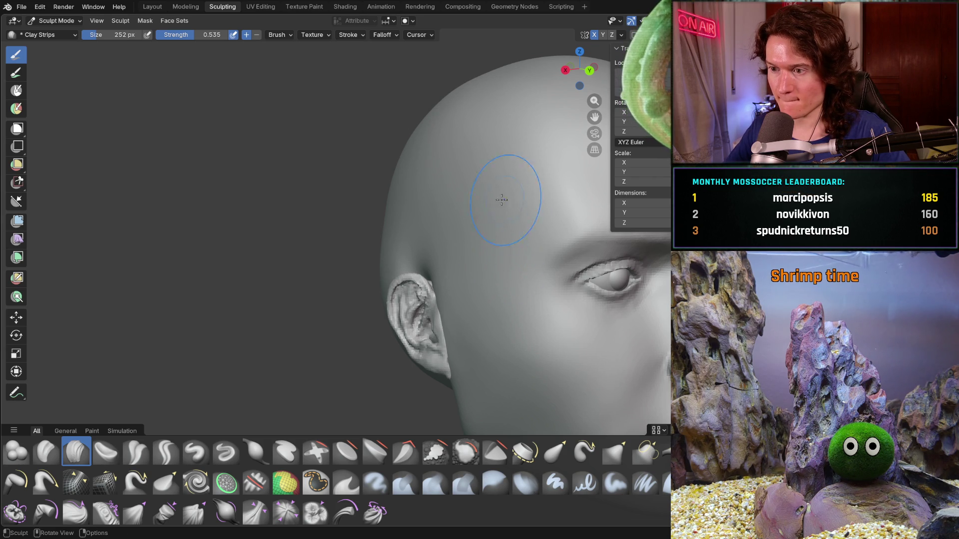
key("KP_1")
scroll(465, 227, "down", 6)
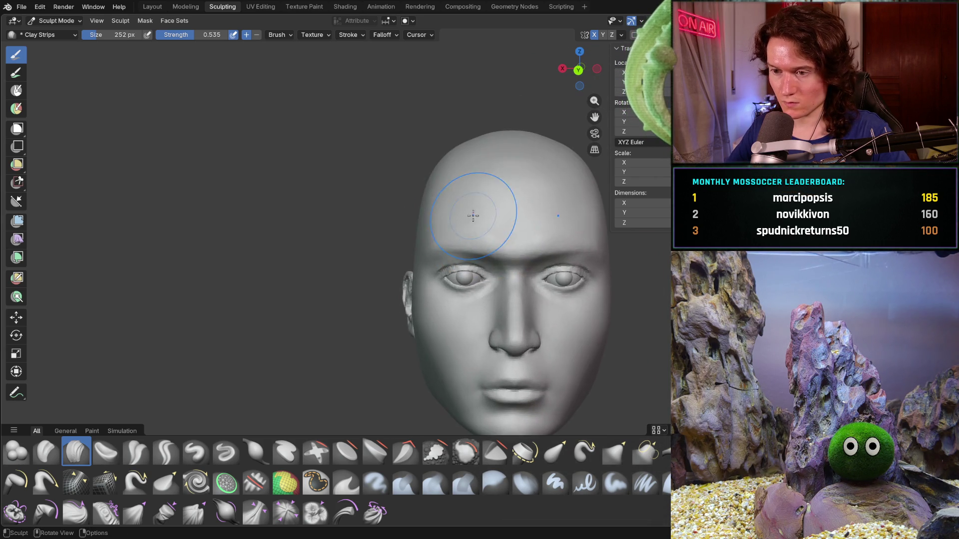
scroll(480, 215, "down", 2)
scroll(475, 210, "up", 5)
middle_click_drag(471, 208, 560, 274)
scroll(407, 221, "up", 10)
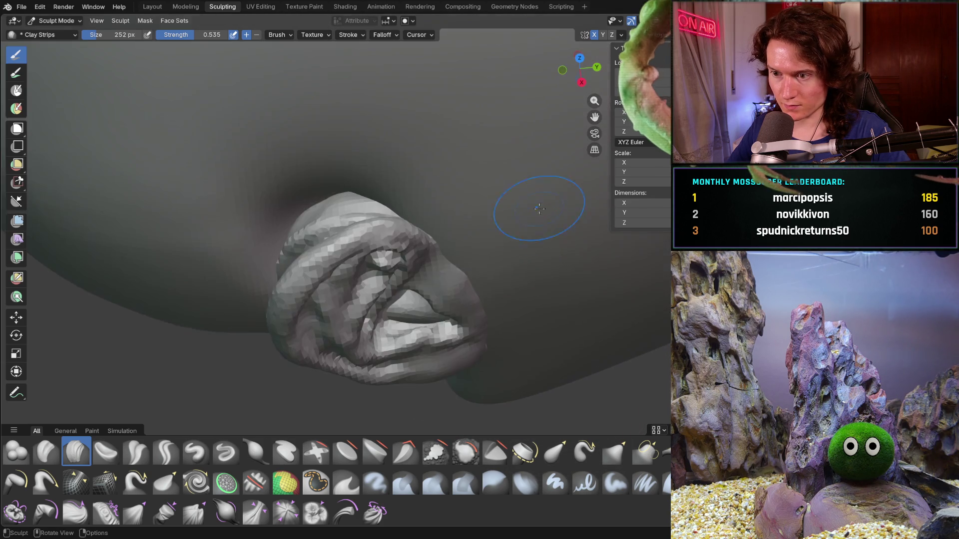
scroll(265, 267, "down", 5)
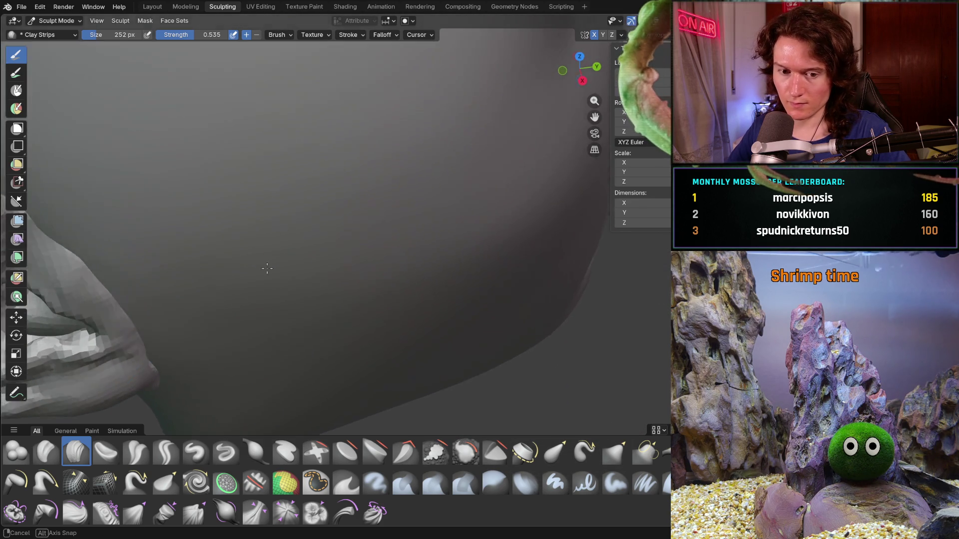
mouse_move(265, 250)
middle_mouse_down()
mouse_move(258, 284)
mouse_move(258, 240)
middle_mouse_up()
scroll(280, 269, "up", 4)
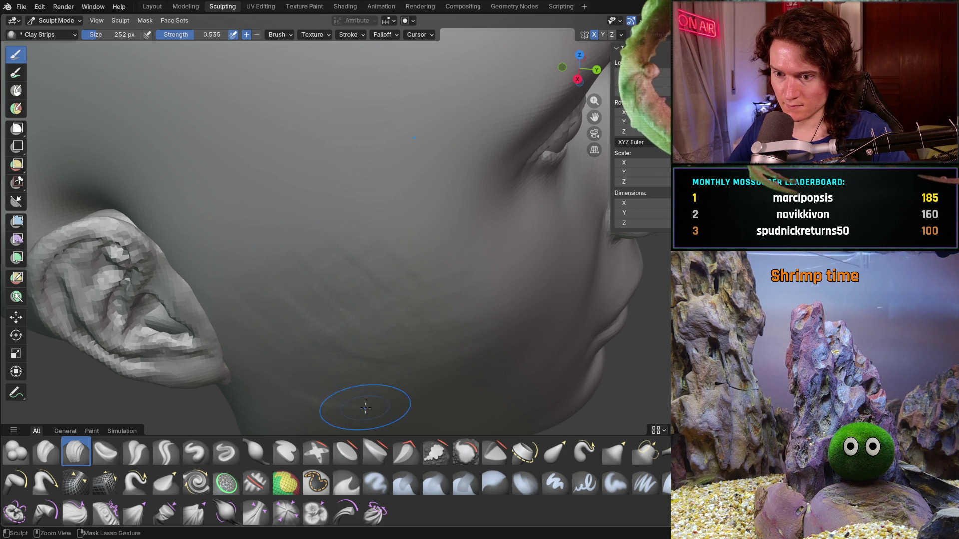
left_click_drag(379, 252, 435, 297)
Step: Build up the cheek below the ear with another clay strip
scroll(407, 236, "down", 5)
mouse_move(407, 235)
middle_mouse_down()
mouse_move(280, 250)
mouse_move(301, 277)
mouse_move(300, 256)
mouse_move(321, 299)
middle_mouse_up()
scroll(361, 240, "up", 5)
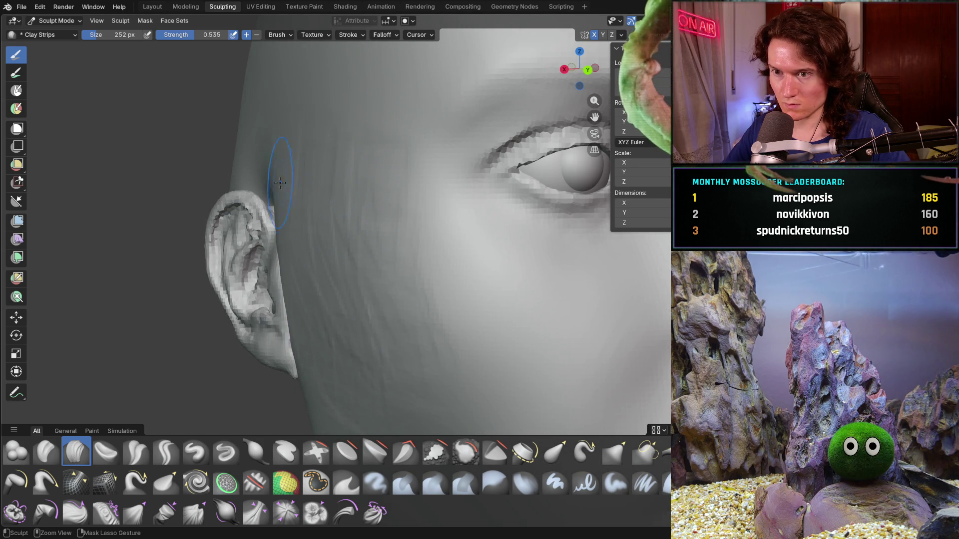
scroll(365, 188, "down", 6)
mouse_move(365, 188)
middle_mouse_down()
mouse_move(334, 234)
mouse_move(369, 280)
mouse_move(339, 233)
middle_mouse_up()
scroll(350, 265, "up", 4)
scroll(383, 291, "up", 4)
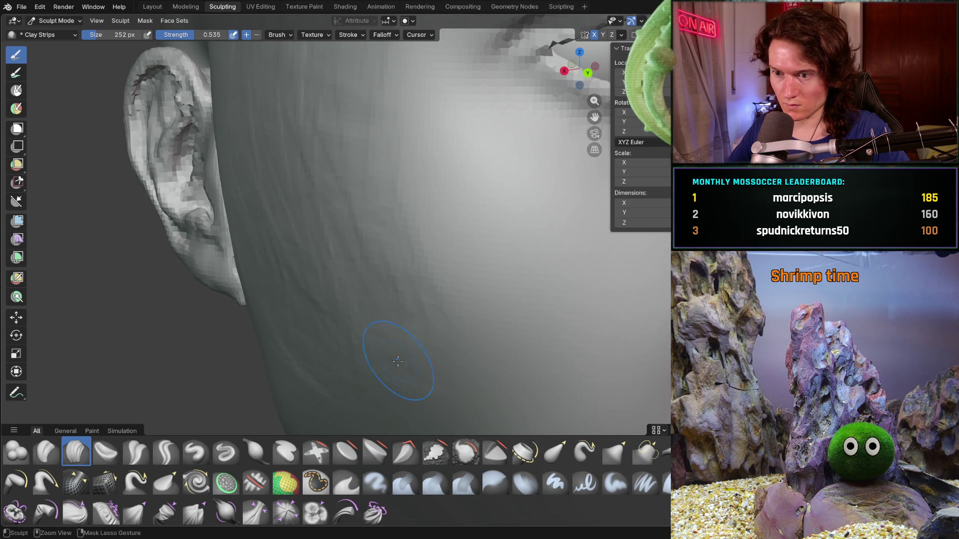
scroll(385, 286, "down", 5)
mouse_move(386, 286)
middle_mouse_down()
mouse_move(350, 280)
mouse_move(319, 233)
middle_mouse_up()
scroll(331, 278, "up", 5)
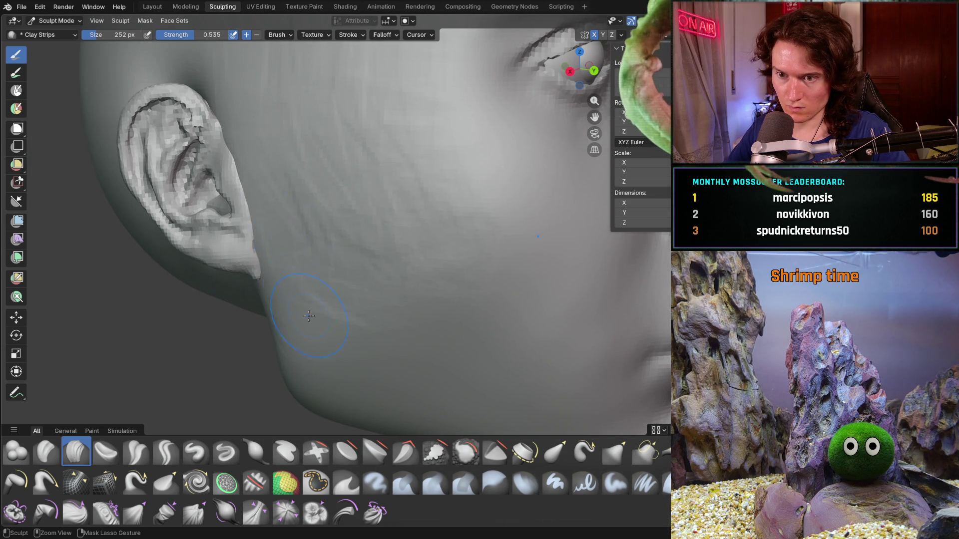
mouse_move(327, 280)
left_mouse_down()
mouse_move(337, 344)
mouse_move(350, 345)
left_mouse_up()
Step: Orbit back to a straight front view to check the built-up temples and cheeks
scroll(473, 288, "down", 5)
mouse_move(473, 288)
middle_mouse_down()
mouse_move(368, 270)
mouse_move(372, 283)
mouse_move(339, 264)
middle_mouse_up()
scroll(368, 270, "down", 2)
scroll(332, 257, "up", 3)
mouse_move(338, 312)
middle_mouse_down()
mouse_move(332, 304)
mouse_move(350, 340)
mouse_move(396, 224)
mouse_move(396, 278)
mouse_move(424, 295)
middle_mouse_up()
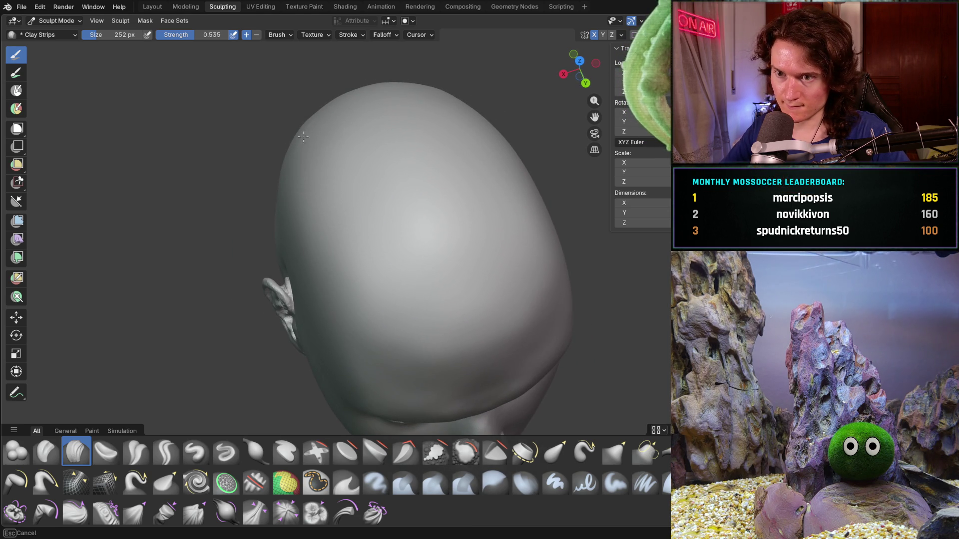
mouse_move(442, 120)
middle_mouse_down()
mouse_move(400, 150)
mouse_move(381, 146)
mouse_move(392, 275)
mouse_move(393, 221)
mouse_move(374, 170)
middle_mouse_up()
Step: Sharpen the jawline with a clay strip running from the neck toward the chin
scroll(379, 208, "up", 5)
scroll(372, 162, "up", 4)
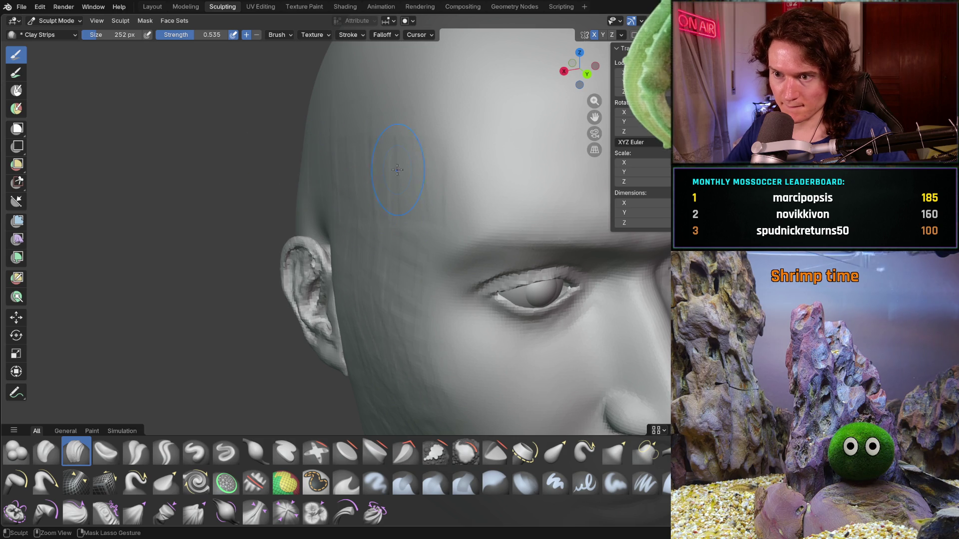
middle_click_drag(295, 174, 294, 330)
scroll(288, 300, "down", 4)
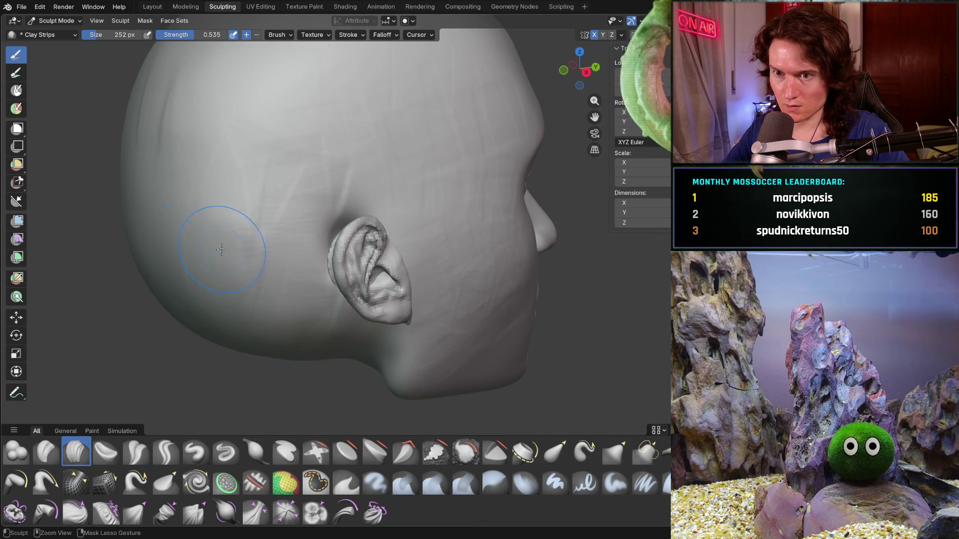
mouse_move(301, 140)
middle_mouse_down()
mouse_move(385, 149)
mouse_move(381, 128)
mouse_move(369, 221)
middle_mouse_up()
middle_click_drag(365, 340, 352, 270)
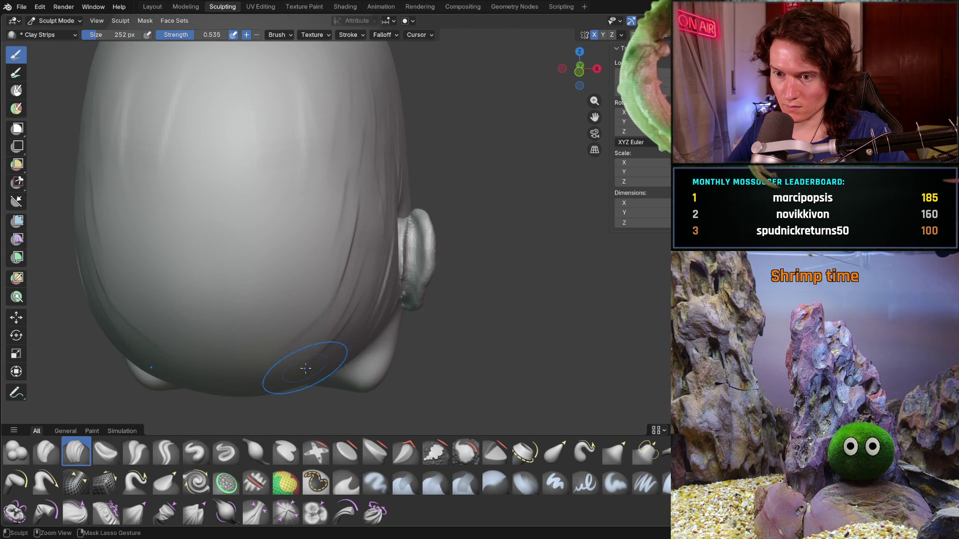
mouse_move(235, 385)
middle_mouse_down()
mouse_move(253, 392)
mouse_move(224, 287)
middle_mouse_up()
mouse_move(224, 288)
left_mouse_down()
mouse_move(252, 307)
mouse_move(296, 315)
mouse_move(324, 344)
mouse_move(312, 318)
mouse_move(259, 310)
left_mouse_up()
Step: Orbit under the jaw and round to a right-side profile to inspect the jawline
mouse_move(260, 271)
middle_mouse_down()
mouse_move(206, 257)
mouse_move(285, 259)
mouse_move(317, 338)
mouse_move(303, 292)
mouse_move(311, 299)
mouse_move(280, 309)
mouse_move(300, 332)
mouse_move(213, 298)
mouse_move(162, 302)
mouse_move(235, 265)
mouse_move(224, 261)
mouse_move(231, 294)
mouse_move(320, 304)
middle_mouse_up()
scroll(242, 305, "up", 2)
scroll(320, 305, "up", 3)
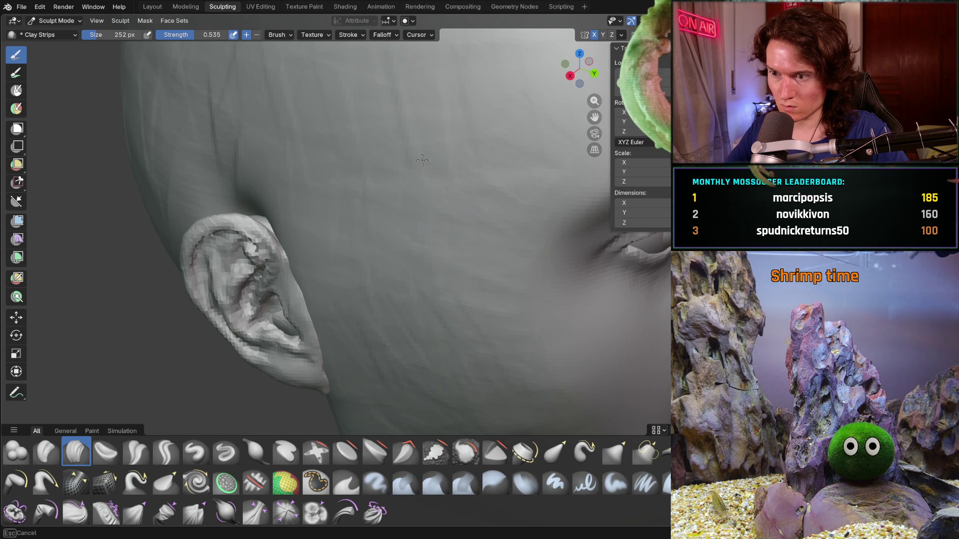
scroll(467, 231, "down", 5)
middle_click_drag(467, 232, 360, 220)
scroll(391, 198, "up", 8)
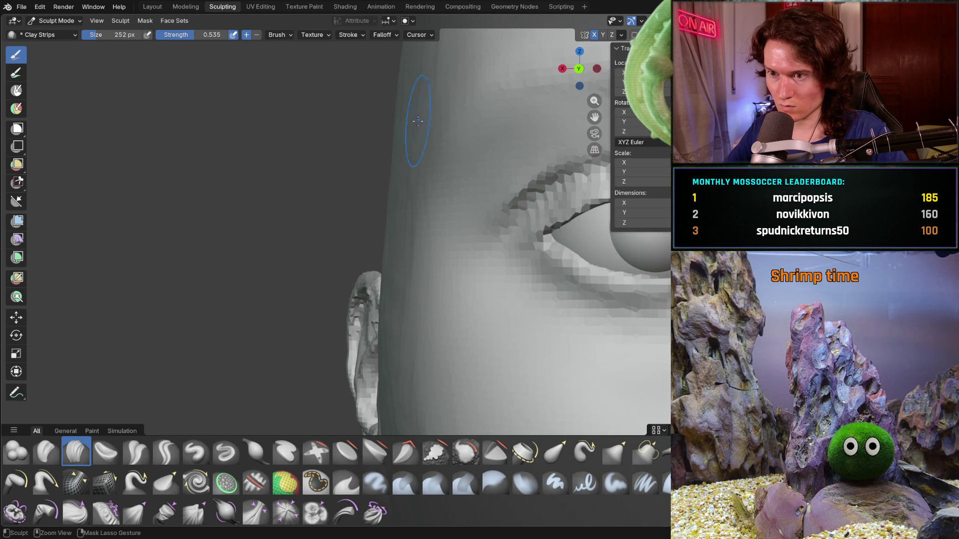
middle_click_drag(400, 176, 363, 176)
scroll(330, 239, "down", 5)
middle_click_drag(330, 239, 367, 268)
scroll(368, 268, "up", 1)
scroll(368, 268, "up", 1)
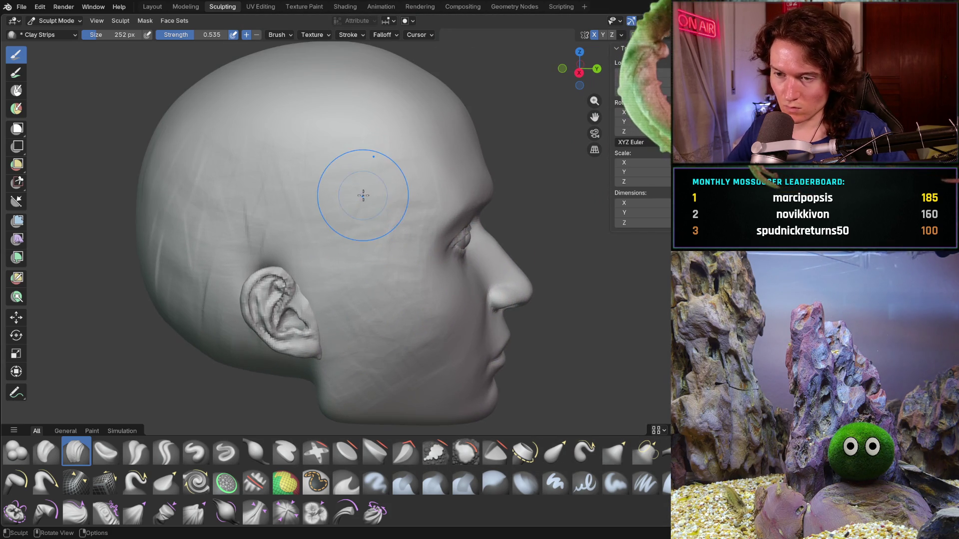
Step: Switch to the Smooth brush at 356 px with 0.519 strength
key("f")
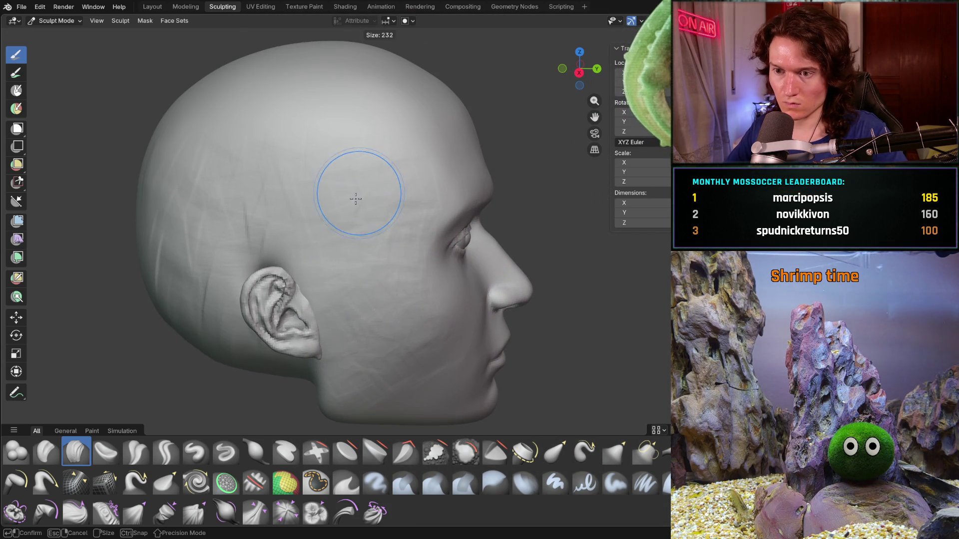
left_click(358, 196)
key("shift")
key("shift+f")
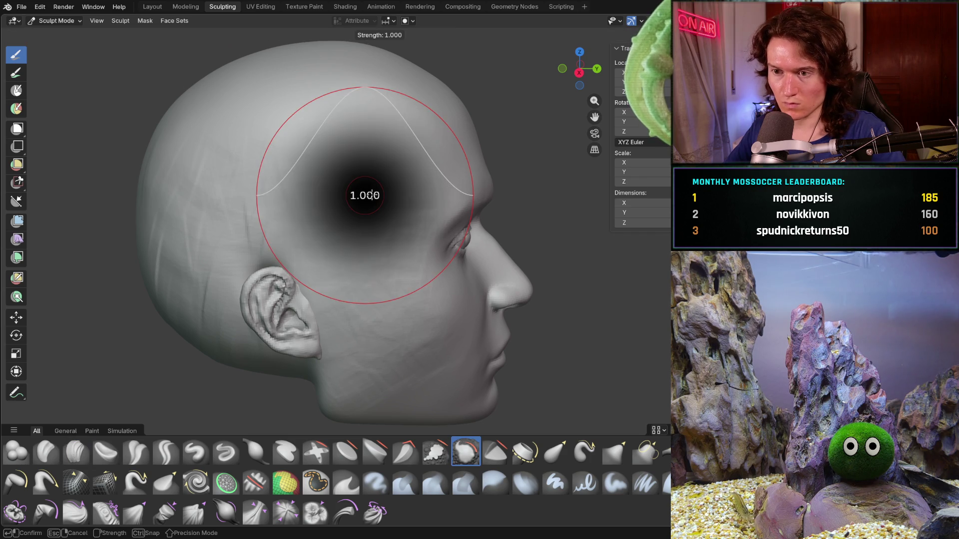
left_click(322, 217)
key("f")
left_click(269, 180)
Step: Smooth the back and upper back of the skull toward the ear
left_click_drag(222, 163, 184, 314)
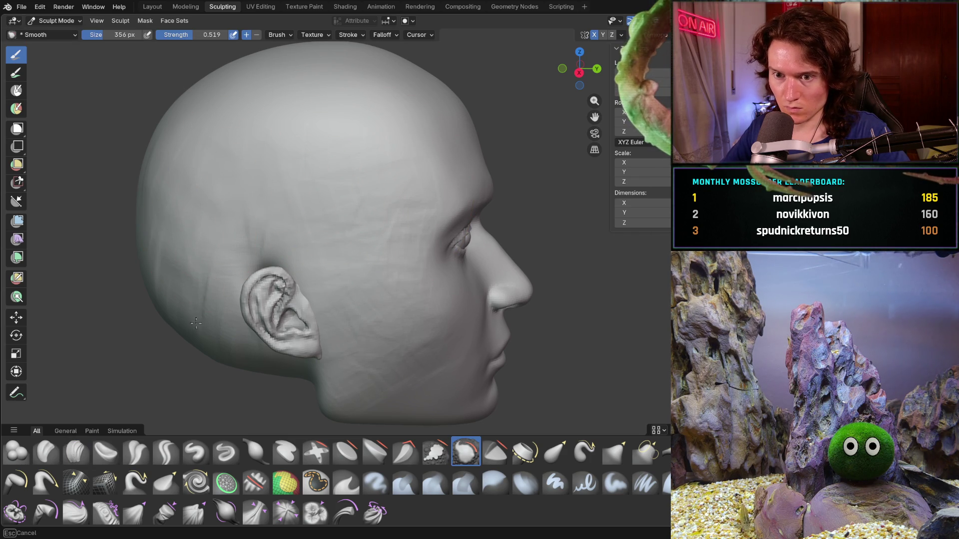
left_click_drag(247, 206, 183, 179)
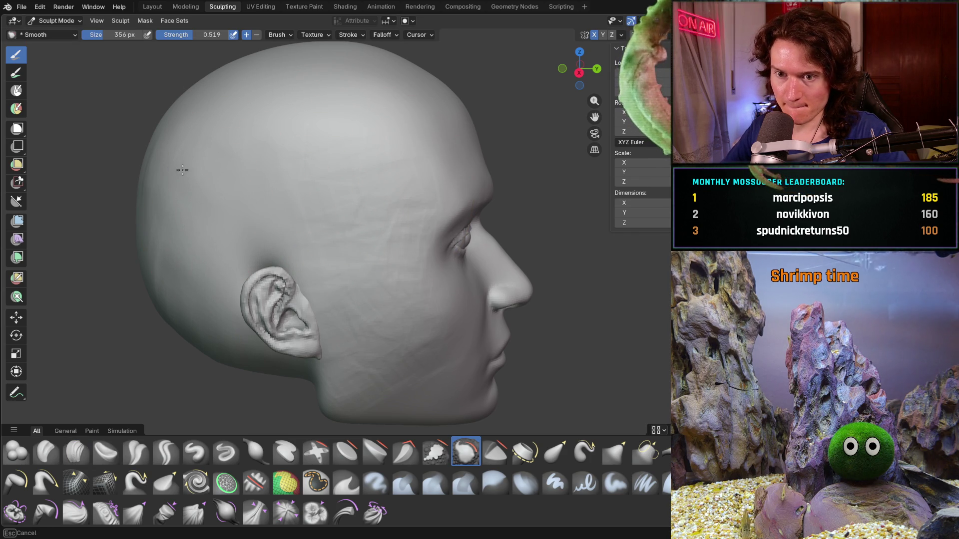
left_click_drag(145, 143, 160, 146)
middle_click_drag(160, 146, 102, 137)
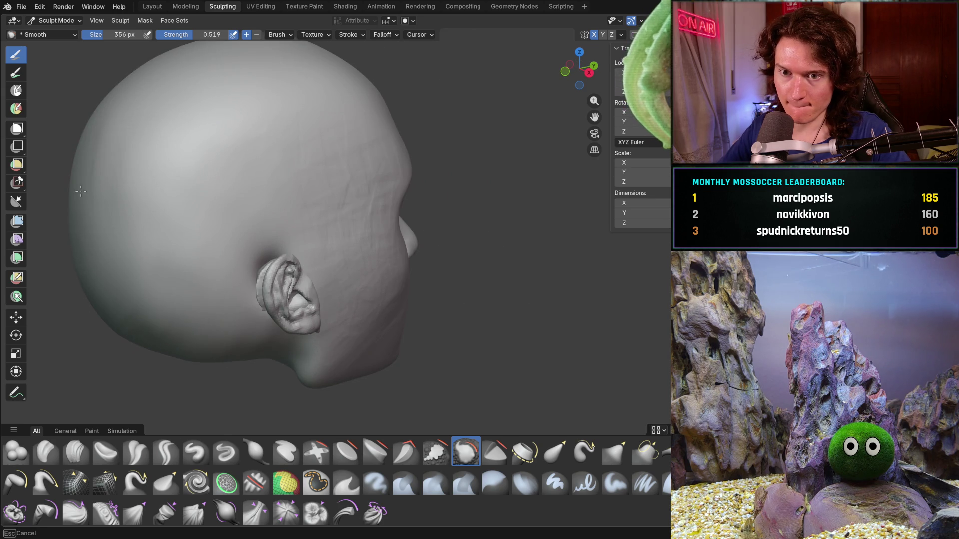
Step: Smooth the cheek and forehead to soften the streaky marks
mouse_move(247, 369)
middle_mouse_down()
mouse_move(199, 344)
mouse_move(250, 251)
middle_mouse_up()
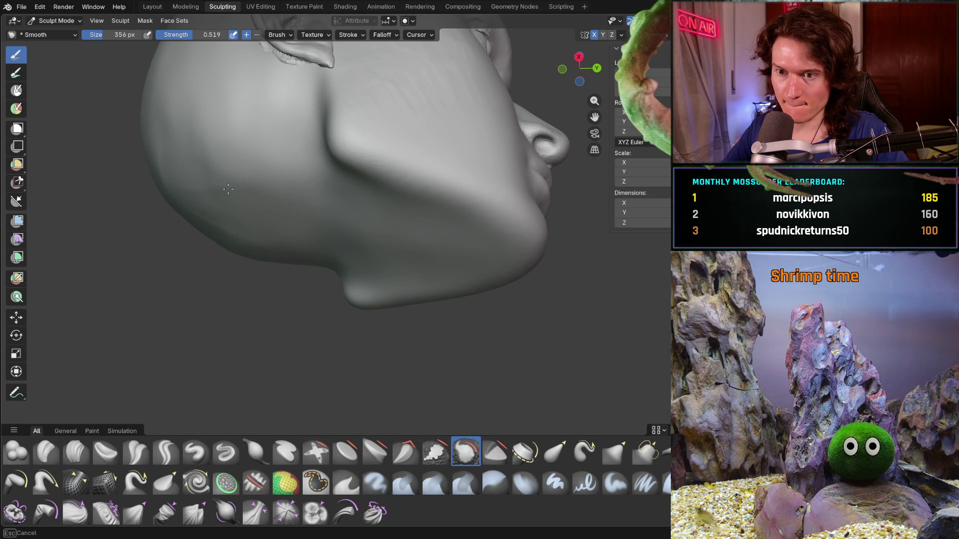
mouse_move(181, 125)
middle_mouse_down()
mouse_move(171, 167)
mouse_move(252, 172)
mouse_move(289, 225)
middle_mouse_up()
scroll(302, 206, "up", 10)
scroll(302, 206, "down", 10)
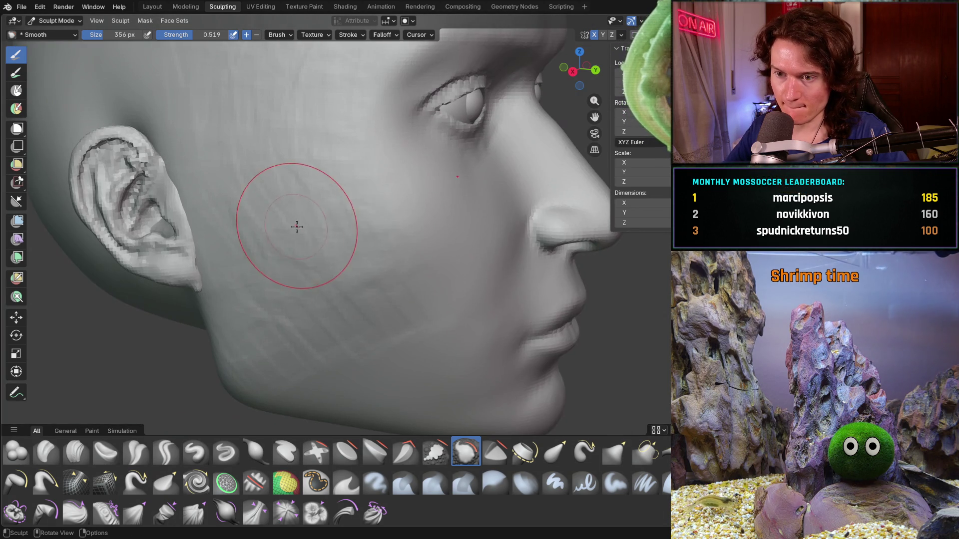
mouse_move(322, 267)
left_mouse_down()
mouse_move(367, 288)
mouse_move(369, 352)
mouse_move(301, 310)
mouse_move(249, 322)
left_mouse_up()
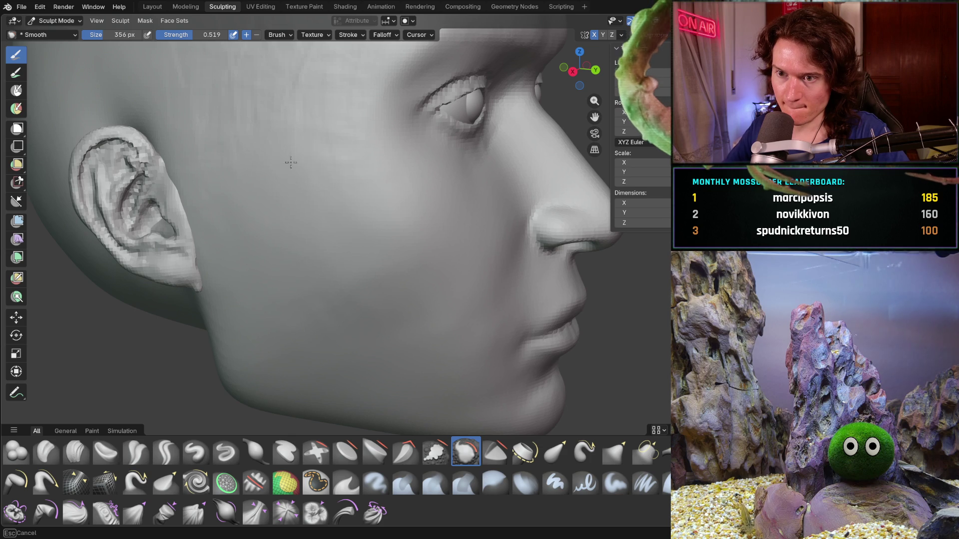
scroll(278, 197, "up", 5, "shift")
left_click_drag(338, 339, 364, 253)
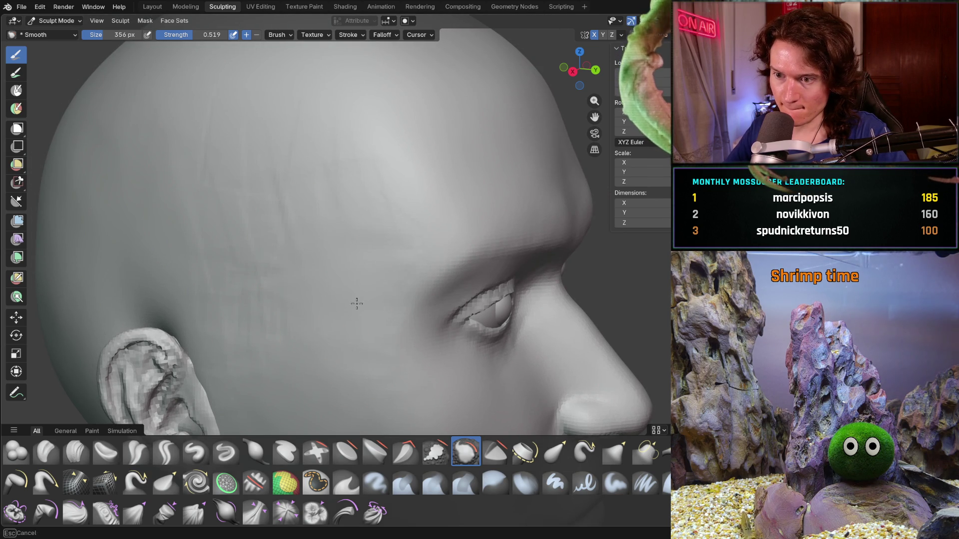
left_click_drag(360, 381, 340, 258)
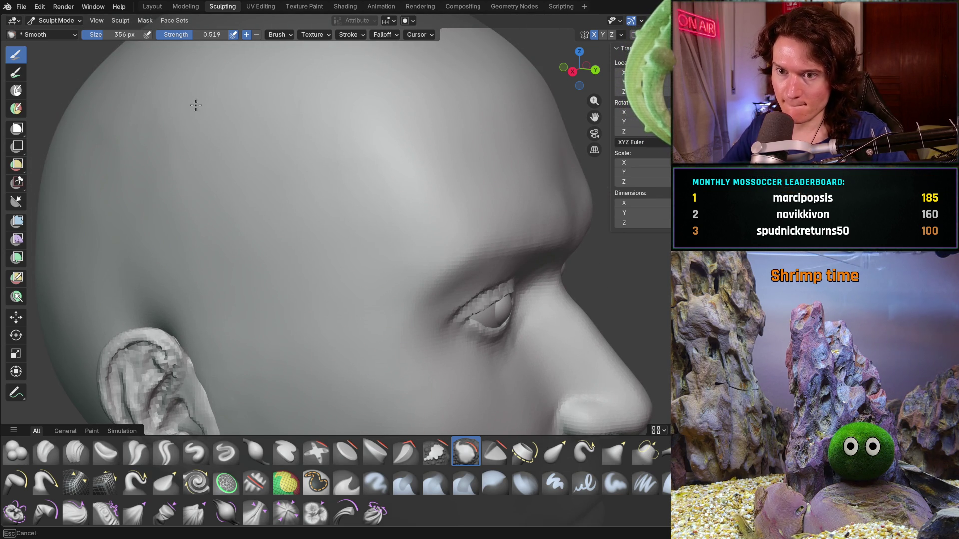
Step: Orbit over the top, side and under the jaw to inspect the smoothing
mouse_move(317, 102)
middle_mouse_down()
mouse_move(357, 230)
mouse_move(377, 212)
middle_mouse_up()
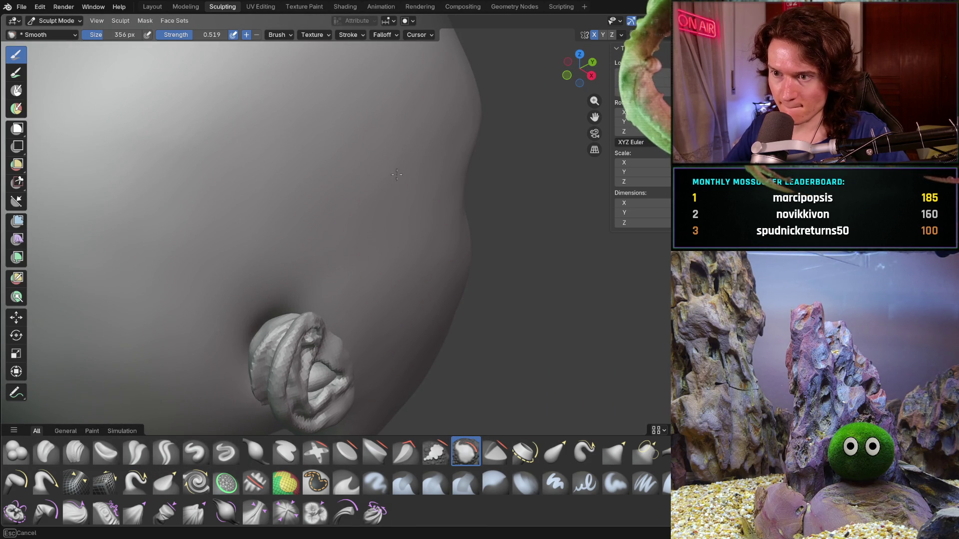
mouse_move(441, 296)
middle_mouse_down()
mouse_move(265, 256)
mouse_move(305, 252)
middle_mouse_up()
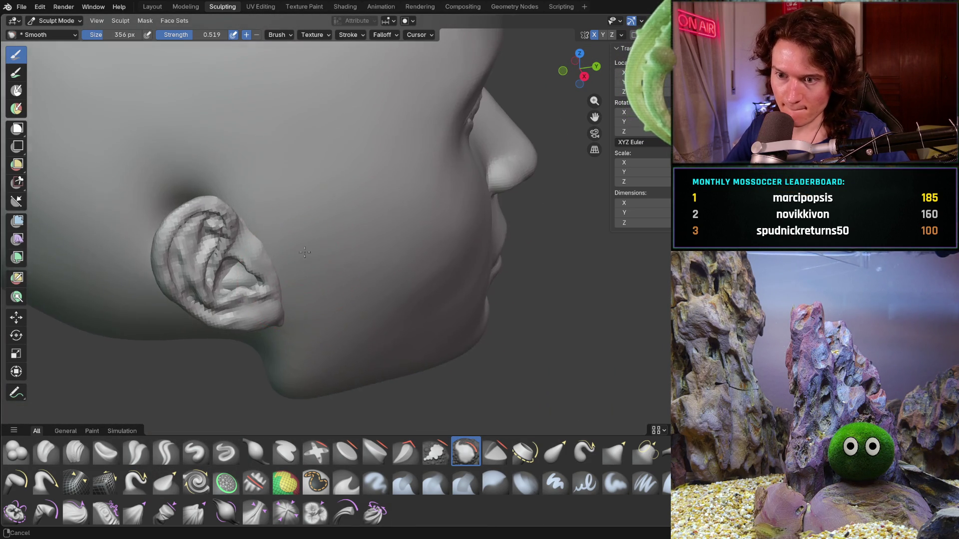
scroll(306, 252, "up", 2)
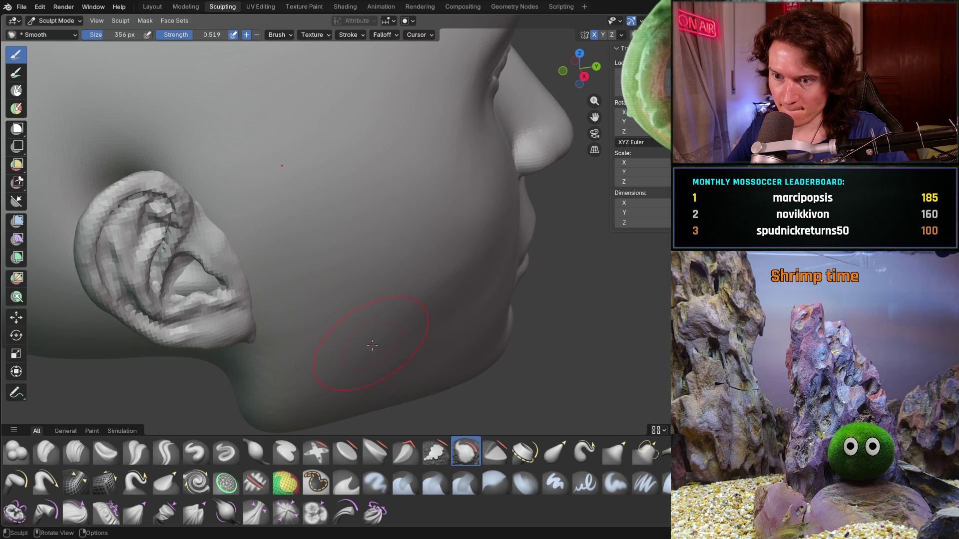
middle_click_drag(390, 309, 370, 209)
middle_click_drag(349, 150, 350, 150)
scroll(353, 203, "down", 5)
mouse_move(353, 203)
middle_mouse_down()
mouse_move(247, 193)
mouse_move(278, 203)
mouse_move(274, 225)
mouse_move(278, 214)
mouse_move(262, 227)
mouse_move(304, 256)
middle_mouse_up()
scroll(274, 248, "down", 5)
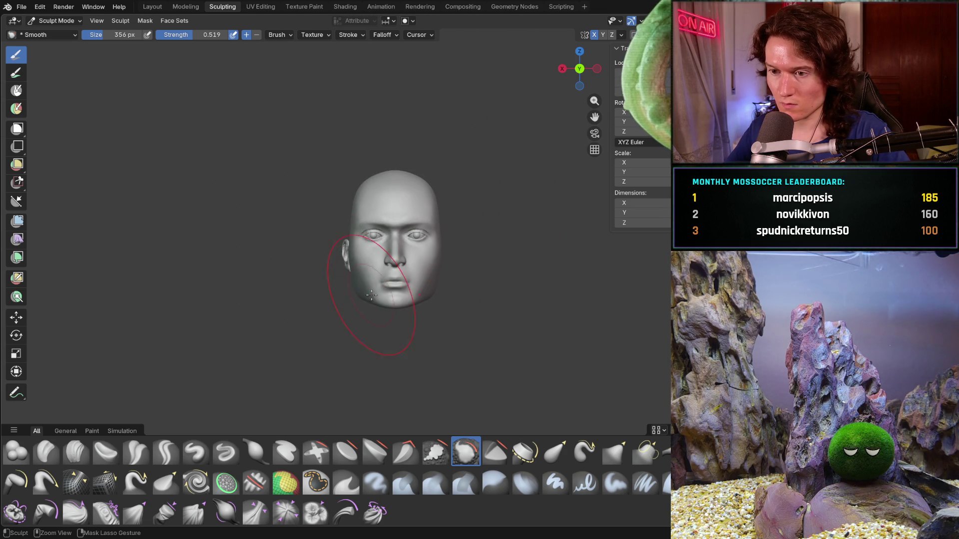
Step: Smooth the forehead and the top of the cranium
scroll(304, 256, "up", 8)
middle_click_drag(409, 244, 426, 240)
mouse_move(473, 228)
middle_mouse_down()
mouse_move(465, 240)
mouse_move(396, 252)
mouse_move(390, 304)
mouse_move(429, 300)
mouse_move(385, 300)
mouse_move(380, 253)
mouse_move(375, 271)
mouse_move(255, 176)
middle_mouse_up()
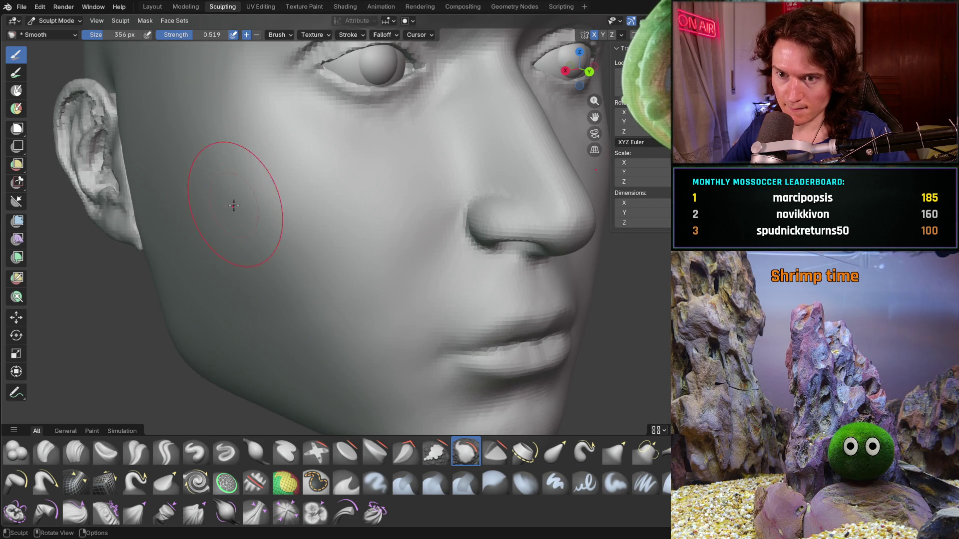
middle_click_drag(236, 182, 281, 208)
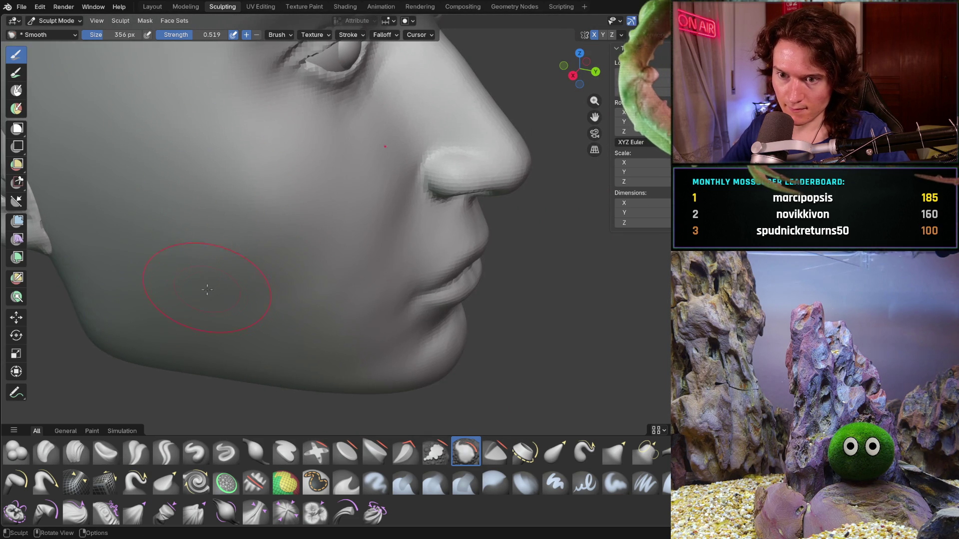
middle_click_drag(224, 278, 283, 337)
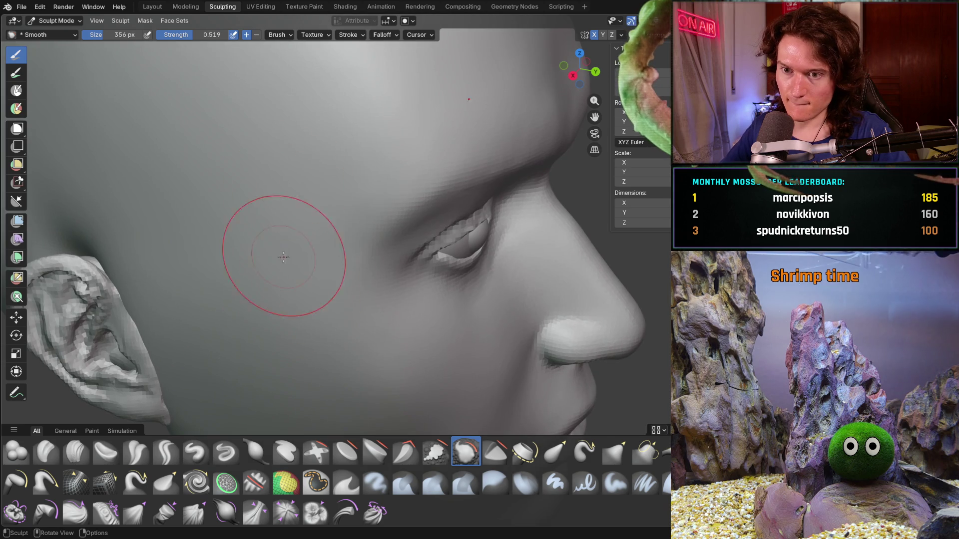
middle_click_drag(316, 170, 311, 247)
left_click_drag(365, 241, 328, 173)
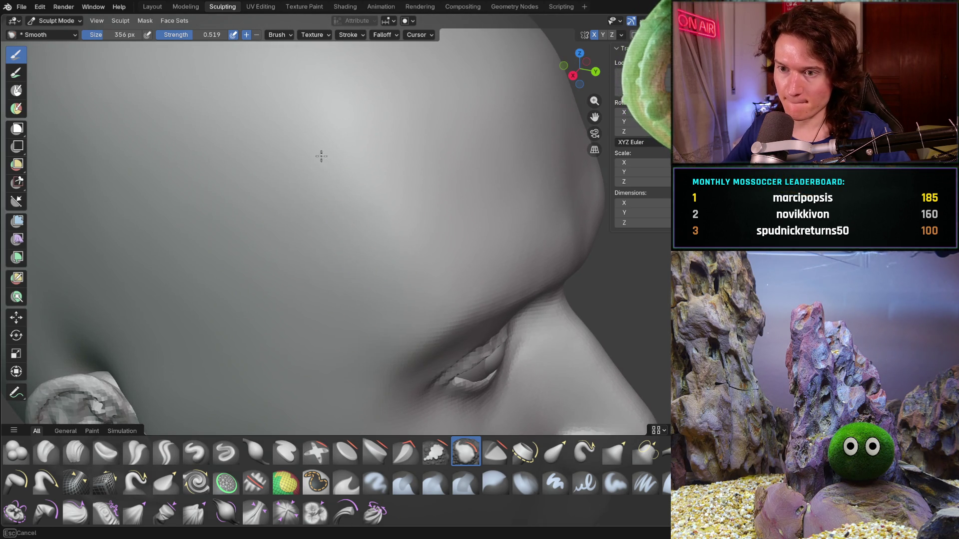
middle_click_drag(283, 156, 349, 231)
mouse_move(210, 295)
left_mouse_down()
mouse_move(113, 187)
mouse_move(57, 183)
left_mouse_up()
left_click_drag(120, 139, 88, 287)
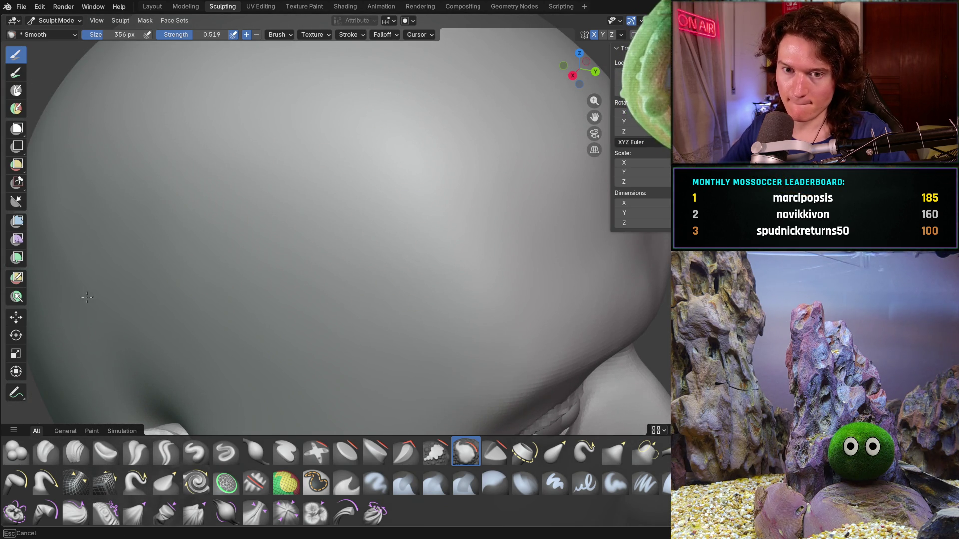
Step: Smooth the remaining cranium and back of the skull, then orbit round to inspect
middle_click_drag(89, 214, 239, 187)
left_click_drag(241, 214, 262, 175)
left_click_drag(253, 331, 213, 317)
middle_click_drag(254, 231, 207, 379)
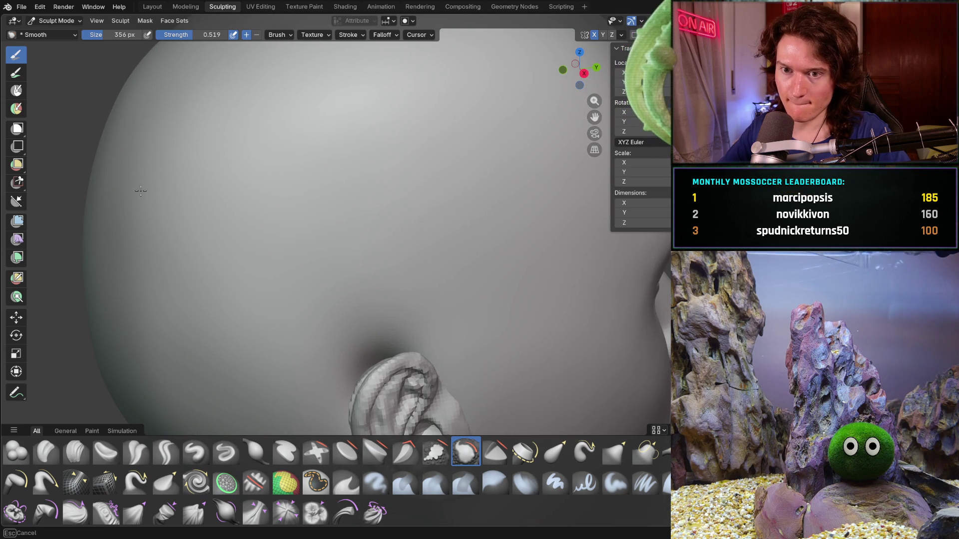
scroll(214, 224, "down", 10)
mouse_move(350, 235)
middle_mouse_down()
mouse_move(384, 293)
mouse_move(341, 289)
middle_mouse_up()
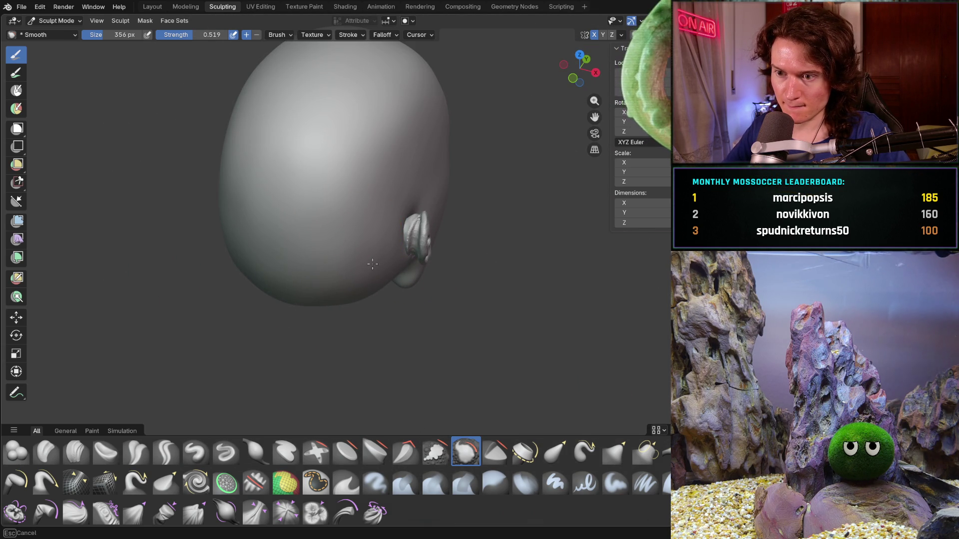
middle_click_drag(322, 274, 299, 317)
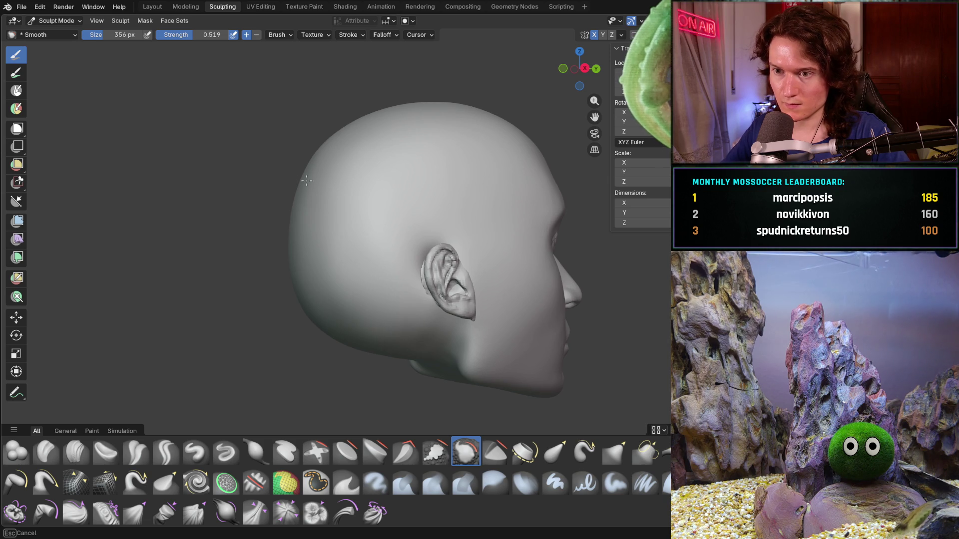
scroll(318, 165, "down", 5)
middle_click_drag(370, 279, 297, 280)
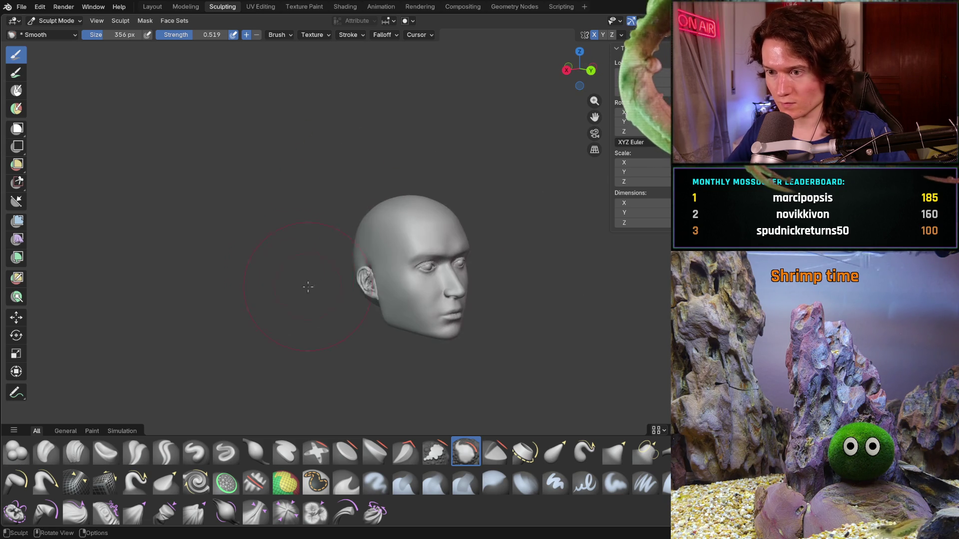
Step: Smooth the cheek and the lower cheek near the jaw
scroll(360, 255, "up", 5)
mouse_move(361, 313)
middle_mouse_down()
mouse_move(305, 329)
mouse_move(289, 240)
mouse_move(358, 312)
mouse_move(430, 320)
mouse_move(352, 259)
mouse_move(407, 123)
middle_mouse_up()
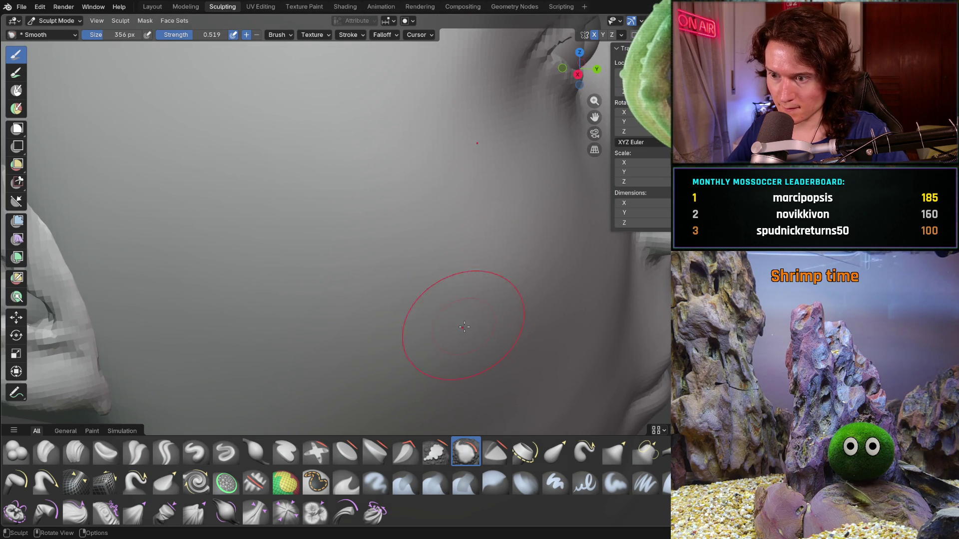
middle_click_drag(464, 342, 325, 325)
middle_click_drag(266, 266, 225, 321)
scroll(282, 237, "down", 2)
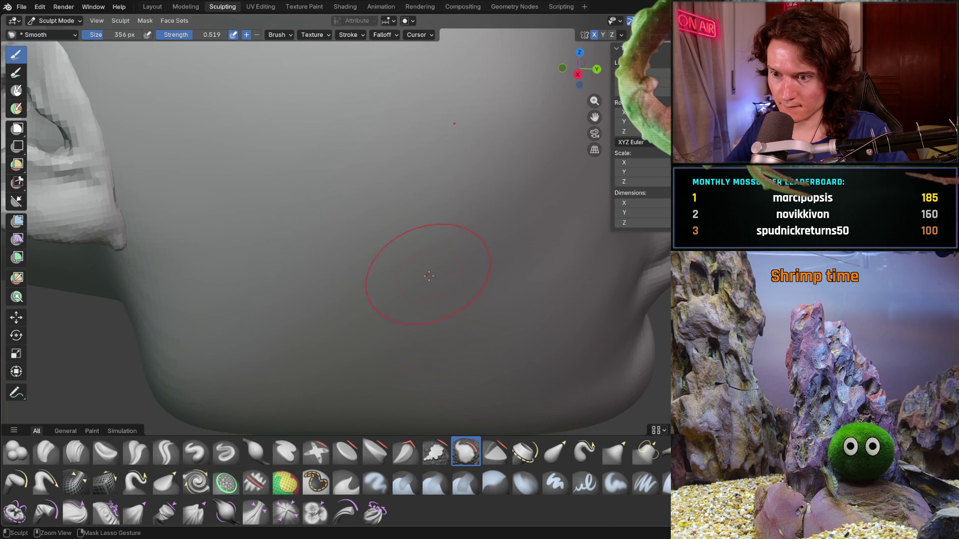
scroll(443, 193, "down", 5)
Step: Orbit from a side view to a front view of the whole head
mouse_move(443, 193)
middle_mouse_down()
mouse_move(334, 236)
mouse_move(340, 265)
mouse_move(351, 188)
middle_mouse_up()
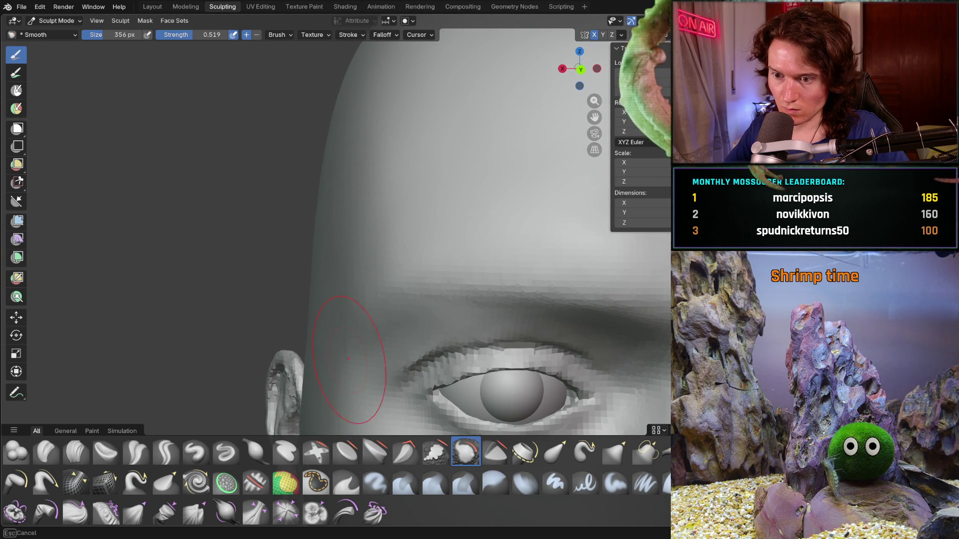
mouse_move(342, 361)
middle_mouse_down()
mouse_move(399, 335)
mouse_move(338, 336)
middle_mouse_up()
mouse_move(347, 214)
middle_mouse_down("ctrl")
mouse_move(347, 298)
mouse_move(314, 285)
mouse_move(301, 302)
mouse_move(314, 280)
mouse_move(288, 295)
mouse_move(320, 280)
mouse_move(360, 282)
middle_mouse_up("ctrl")
scroll(350, 250, "up", 8)
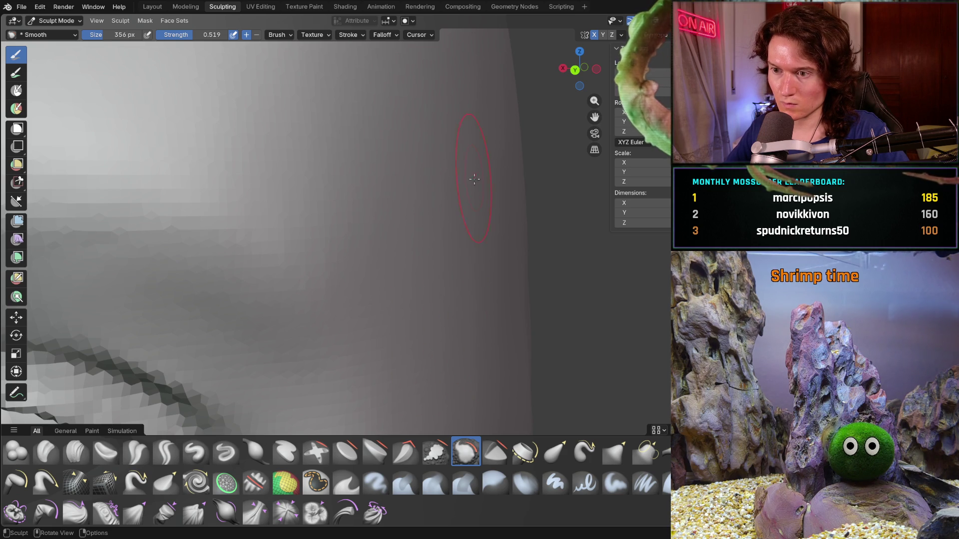
scroll(475, 174, "down", 8)
mouse_move(465, 280)
middle_mouse_down()
mouse_move(407, 289)
mouse_move(396, 235)
mouse_move(383, 293)
mouse_move(432, 240)
middle_mouse_up()
scroll(500, 286, "up", 1)
scroll(422, 278, "up", 4)
scroll(407, 274, "down", 6)
Step: Orbit around the brow, eye, ear and jaw, ending on a framed front view of the face
mouse_move(407, 274)
middle_mouse_down()
mouse_move(331, 272)
mouse_move(350, 263)
mouse_move(368, 315)
middle_mouse_up()
mouse_move(354, 348)
middle_mouse_down()
mouse_move(408, 306)
mouse_move(331, 316)
mouse_move(278, 368)
mouse_move(346, 299)
mouse_move(368, 310)
mouse_move(386, 281)
mouse_move(332, 312)
mouse_move(293, 317)
mouse_move(292, 294)
middle_mouse_up()
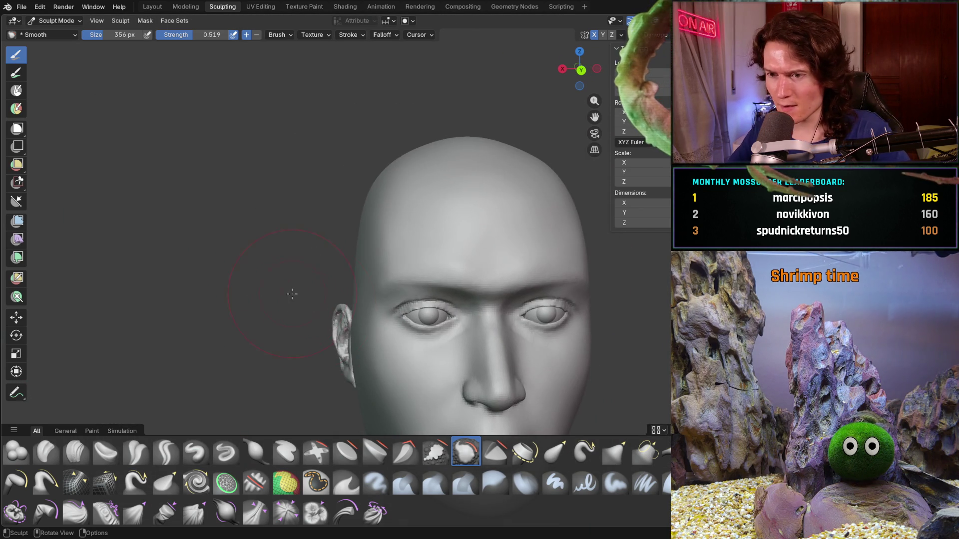
mouse_move(335, 332)
middle_mouse_down()
mouse_move(355, 327)
mouse_move(332, 248)
middle_mouse_up()
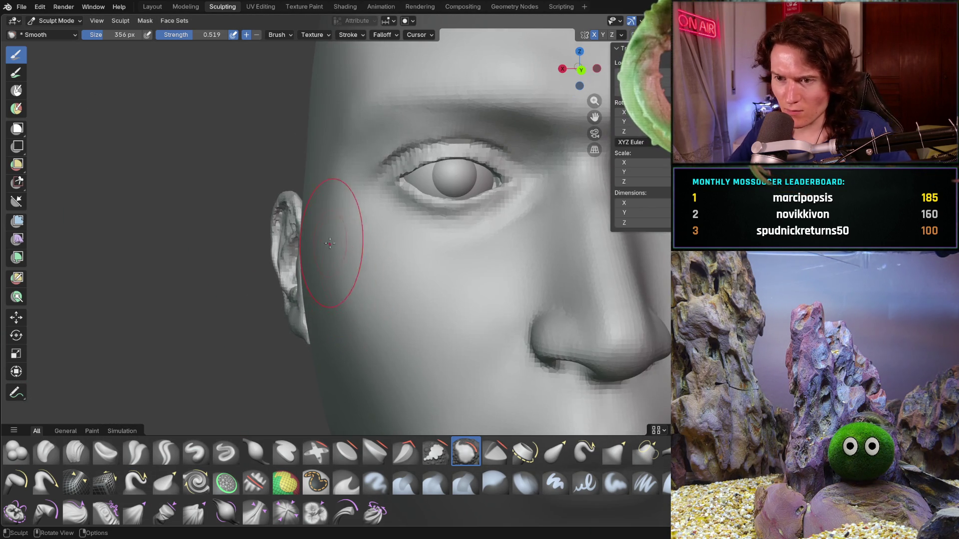
mouse_move(374, 373)
middle_mouse_down()
mouse_move(375, 342)
mouse_move(435, 262)
mouse_move(488, 278)
middle_mouse_up()
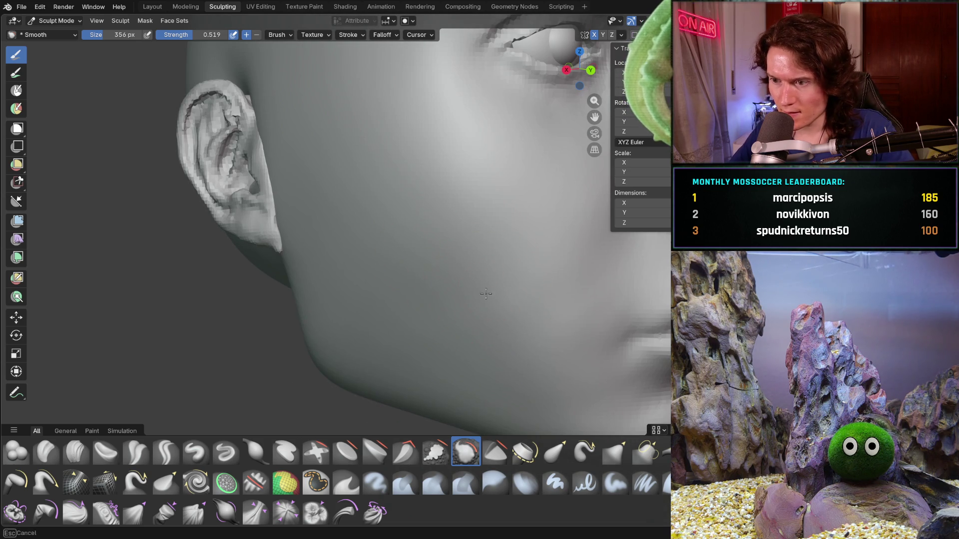
mouse_move(407, 236)
middle_mouse_down()
mouse_move(397, 248)
mouse_move(407, 216)
mouse_move(370, 265)
middle_mouse_up()
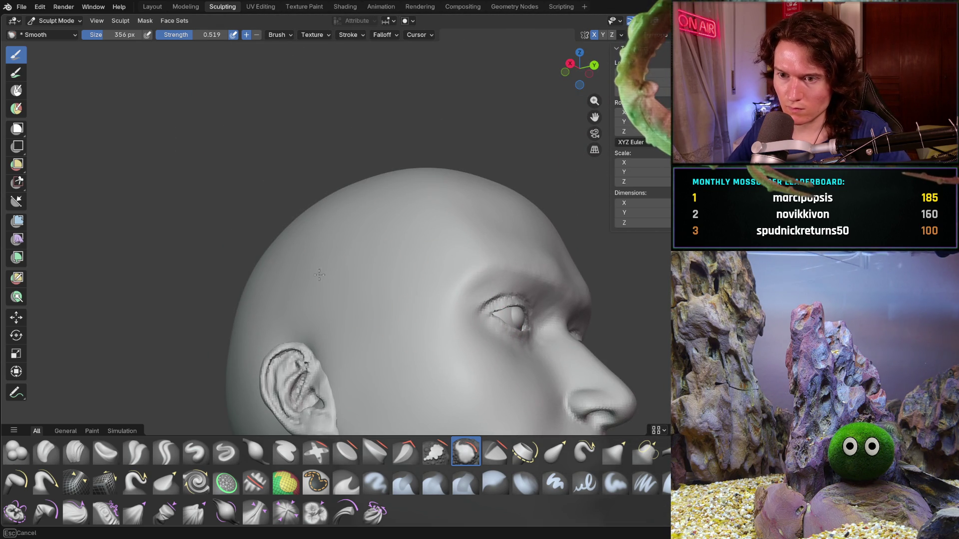
middle_click_drag(308, 231, 310, 247)
scroll(311, 246, "down", 4)
mouse_move(385, 279)
middle_mouse_down()
mouse_move(275, 332)
mouse_move(279, 268)
mouse_move(325, 319)
middle_mouse_up()
mouse_move(353, 354)
middle_mouse_down("shift")
mouse_move(379, 305)
mouse_move(379, 336)
middle_mouse_up("shift")
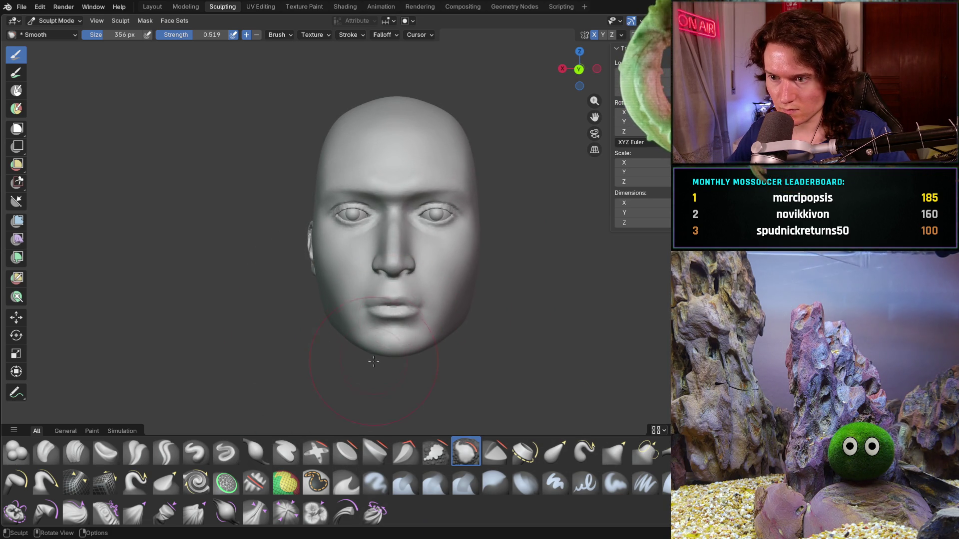
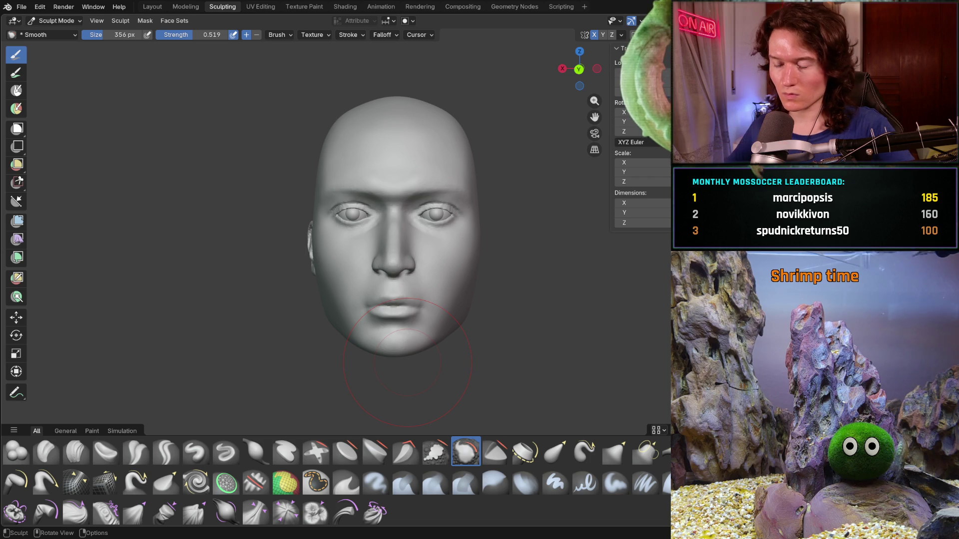
Step: Select the Clay Strips brush at 258 px and undo the last cheek stroke
middle_click_drag(317, 299, 350, 289)
scroll(378, 279, "up", 5)
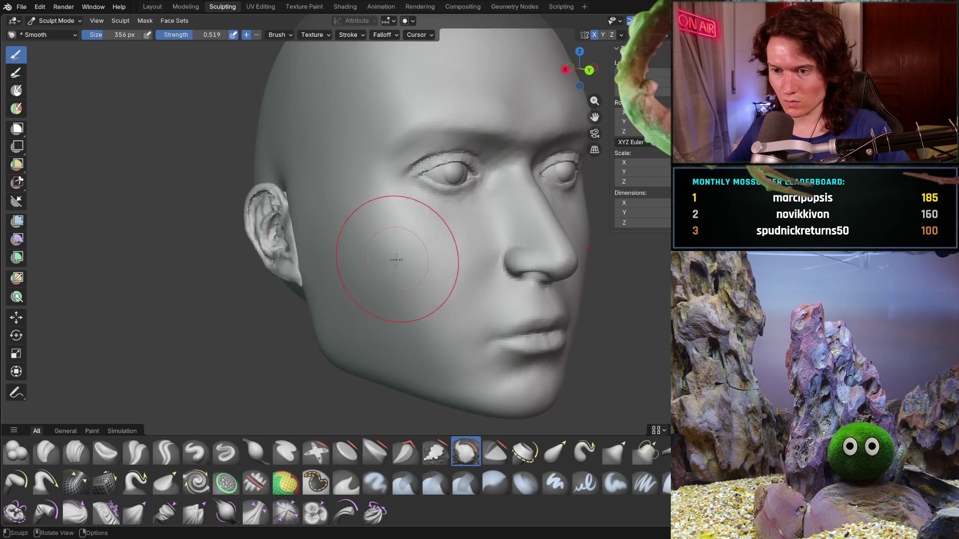
scroll(374, 280, "up", 4)
left_click(76, 452)
key("bracketleft")
key("bracketleft")
key("bracketleft")
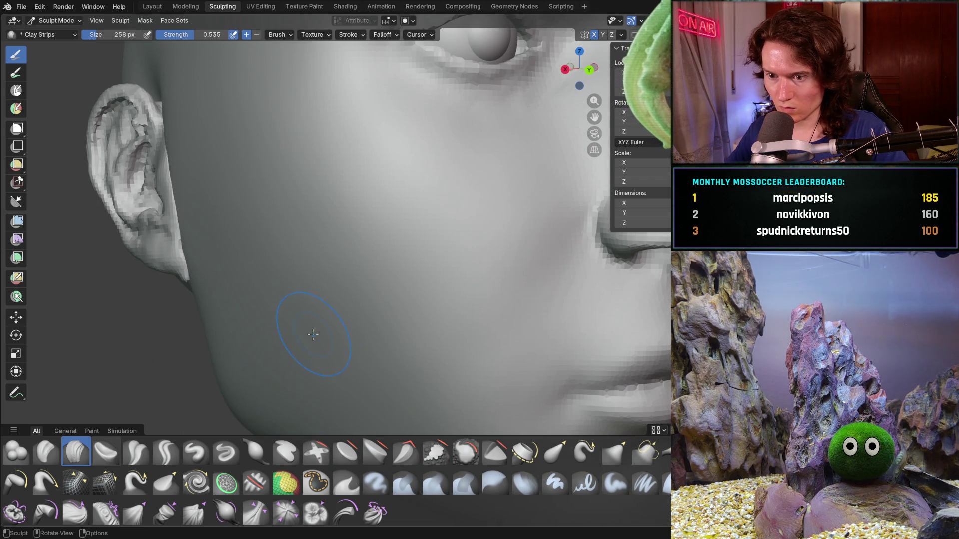
key("ctrl+z")
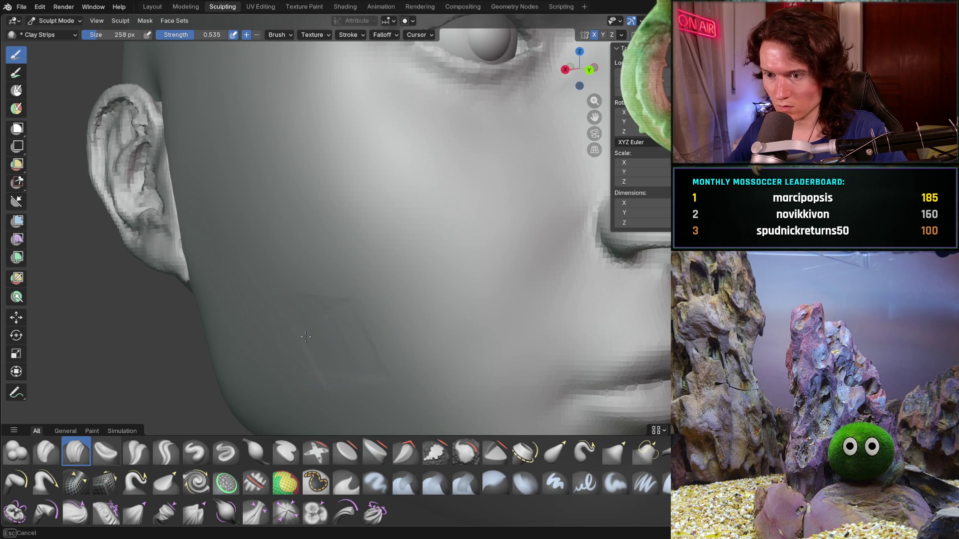
Step: Build up clay strips along the jaw, across the cheek and down the lower jaw
mouse_move(369, 326)
left_mouse_down()
mouse_move(475, 283)
mouse_move(499, 248)
mouse_move(418, 271)
left_mouse_up()
left_click_drag(339, 292, 271, 278)
left_click_drag(367, 324, 424, 317)
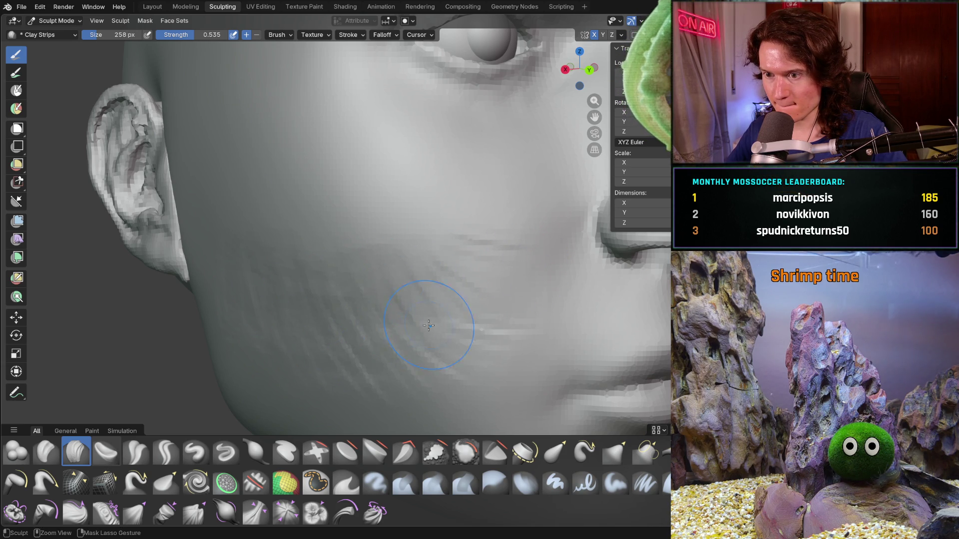
scroll(385, 264, "up", 2)
left_click_drag(385, 263, 379, 238)
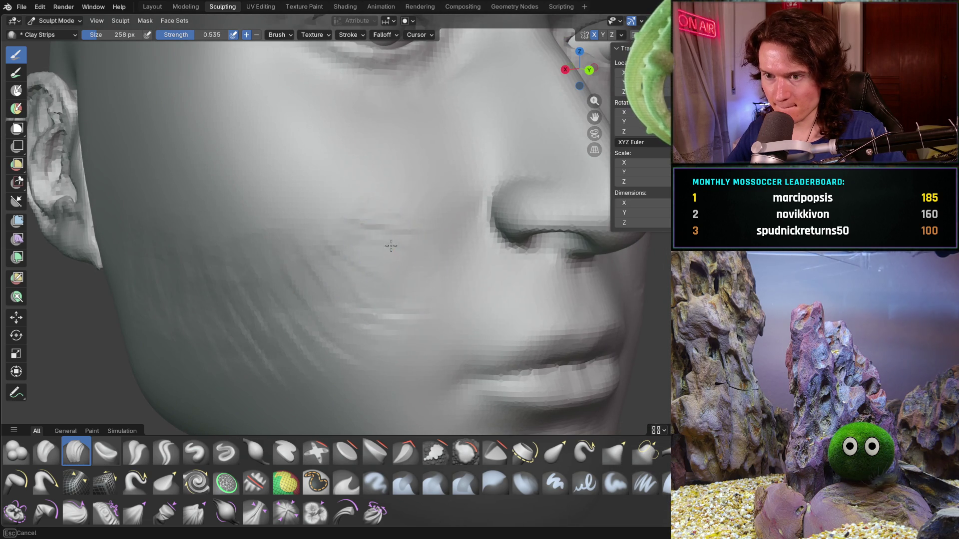
left_click_drag(265, 253, 163, 257)
left_click_drag(127, 222, 134, 255)
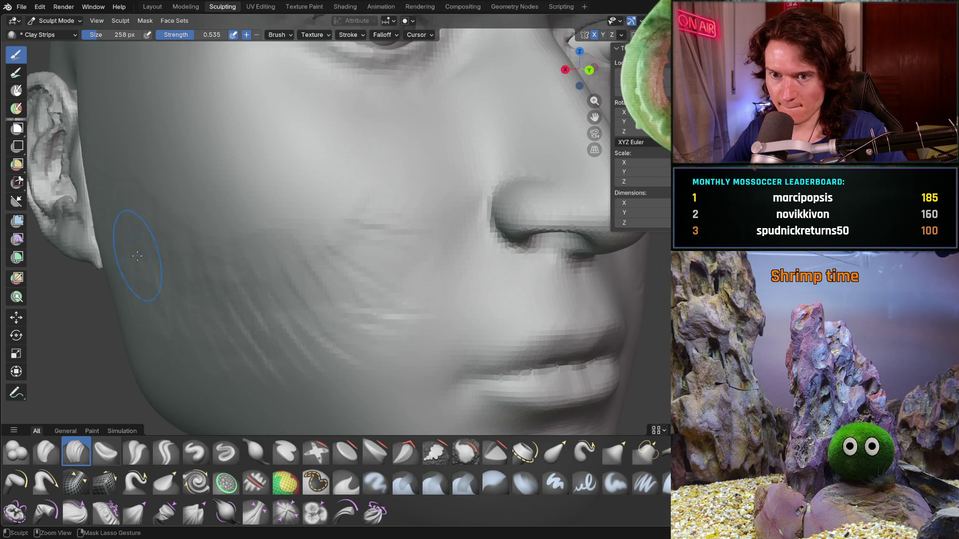
mouse_move(391, 332)
left_mouse_down()
mouse_move(356, 372)
mouse_move(200, 382)
left_mouse_up()
Step: Add more clay strips to the cheek from a three-quarter profile, then view the ear side-on
mouse_move(265, 342)
middle_mouse_down()
mouse_move(285, 338)
mouse_move(300, 278)
middle_mouse_up()
scroll(300, 278, "up", 5)
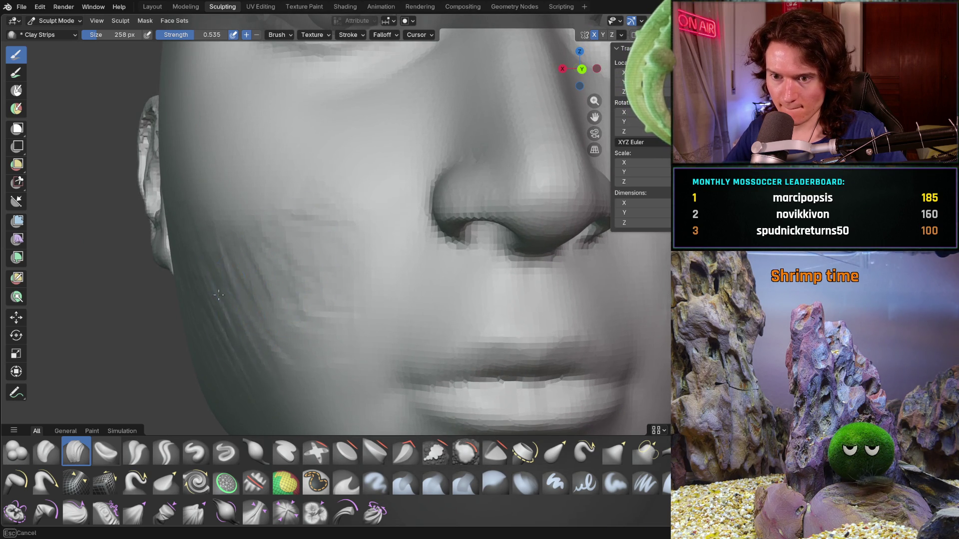
middle_click_drag(203, 310, 224, 295)
left_click_drag(186, 331, 182, 332)
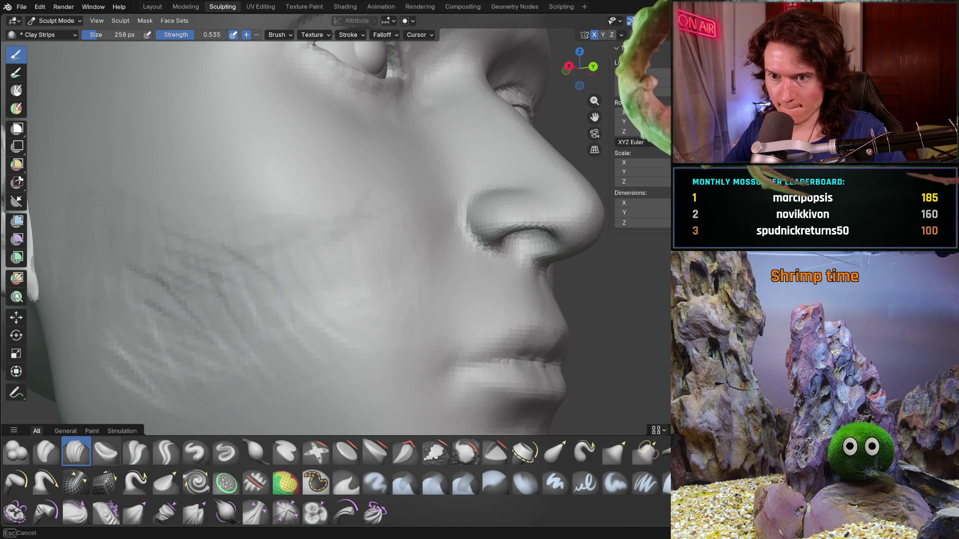
mouse_move(379, 259)
middle_mouse_down()
mouse_move(321, 278)
mouse_move(379, 284)
mouse_move(344, 290)
mouse_move(371, 294)
mouse_move(326, 334)
mouse_move(381, 250)
middle_mouse_up()
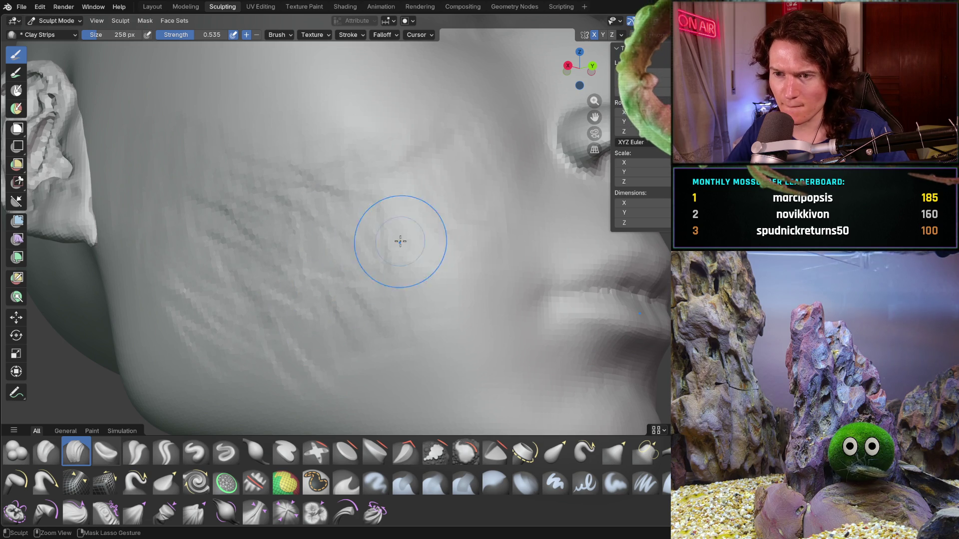
mouse_move(435, 280)
middle_mouse_down()
mouse_move(346, 249)
mouse_move(317, 311)
mouse_move(388, 289)
mouse_move(333, 298)
middle_mouse_up()
scroll(352, 304, "up", 3)
Step: Layer more clay-strip strokes across and down the cheek from several angles
mouse_move(308, 319)
left_mouse_down()
mouse_move(417, 267)
mouse_move(445, 297)
left_mouse_up()
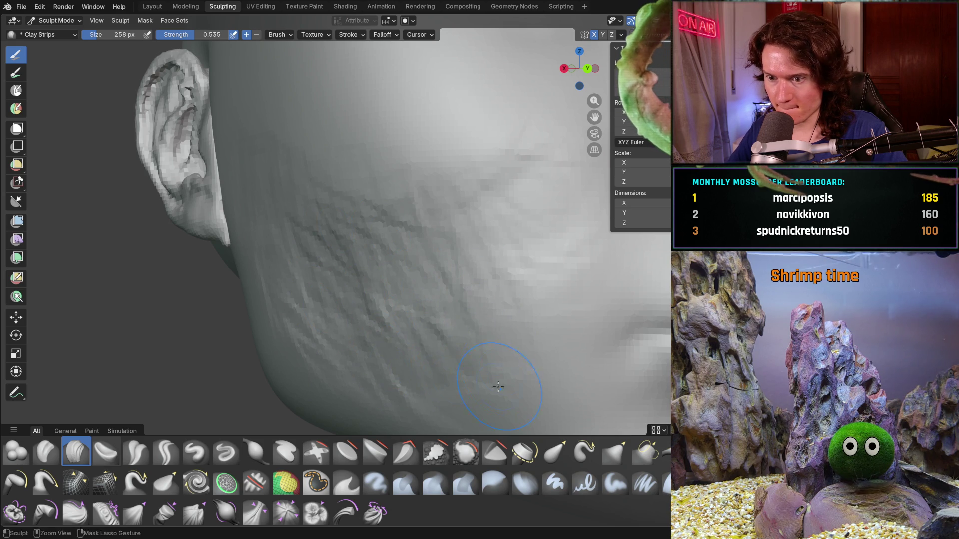
middle_click_drag(454, 306, 374, 278)
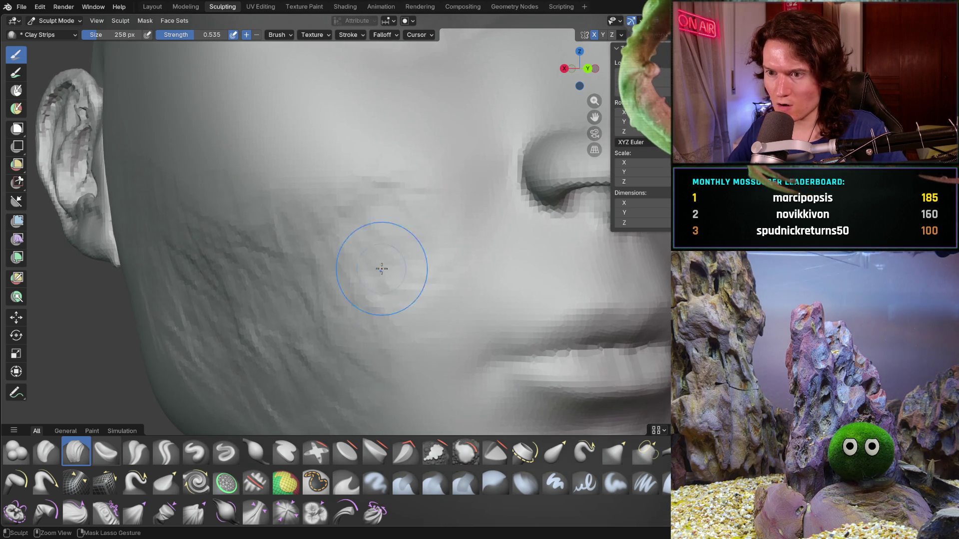
mouse_move(423, 212)
left_mouse_down()
mouse_move(332, 242)
mouse_move(255, 289)
left_mouse_up()
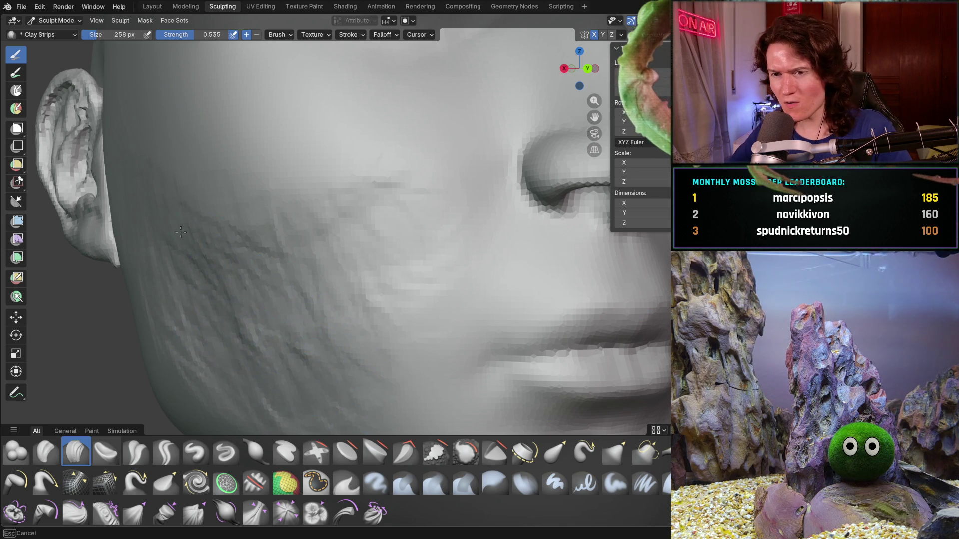
left_click_drag(355, 372, 275, 355)
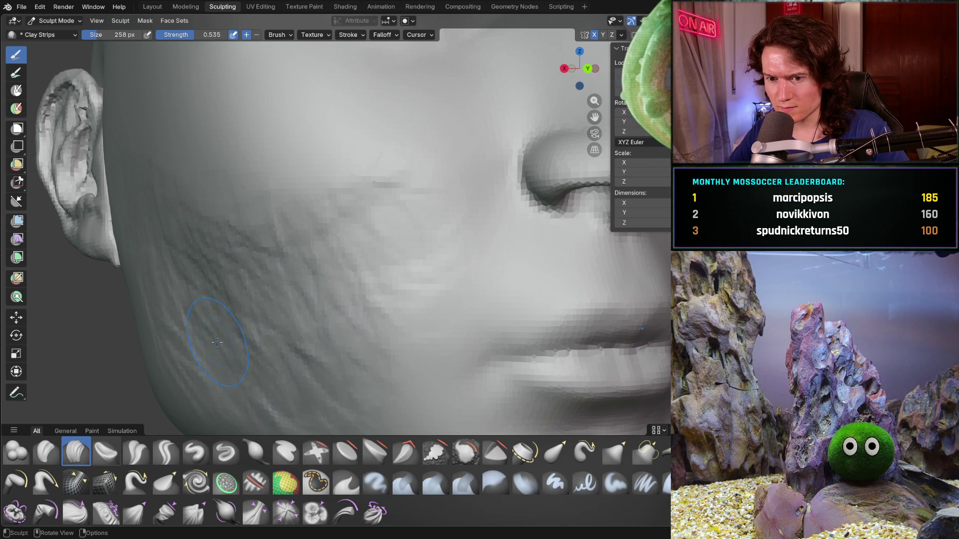
middle_click_drag(219, 343, 273, 284)
middle_click_drag(482, 251, 280, 236)
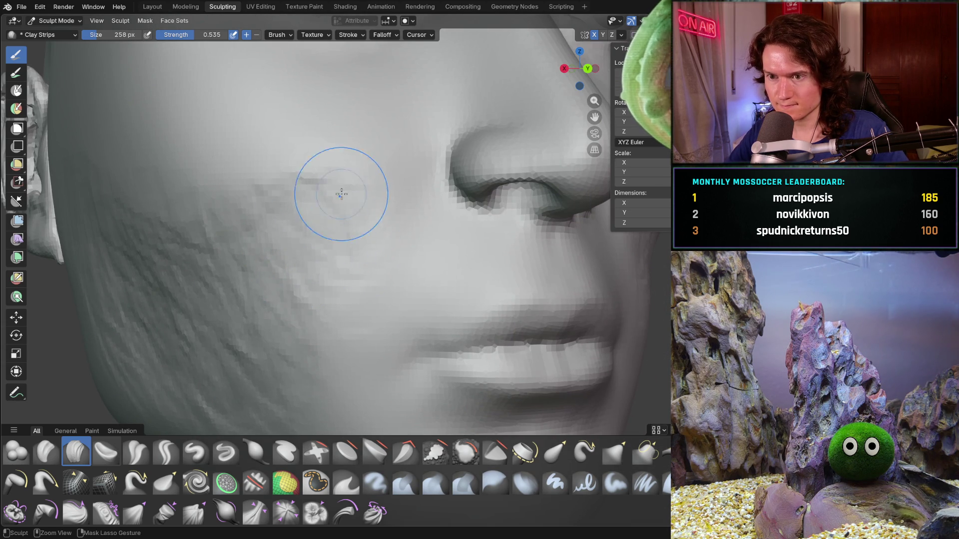
mouse_move(374, 193)
middle_mouse_down("ctrl")
mouse_move(287, 292)
mouse_move(343, 265)
mouse_move(332, 225)
middle_mouse_up("ctrl")
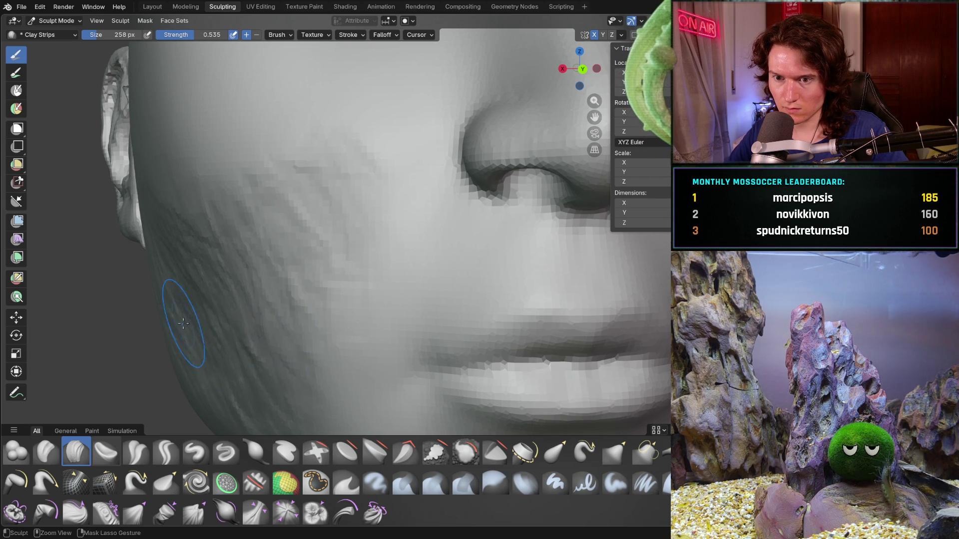
Step: Add one more clay stroke over the cheek, then switch to the Smooth brush
middle_click_drag(179, 319, 182, 320)
left_click_drag(214, 310, 312, 329)
scroll(238, 277, "down", 8)
mouse_move(239, 277)
middle_mouse_down()
mouse_move(213, 332)
mouse_move(243, 332)
mouse_move(265, 363)
mouse_move(310, 343)
mouse_move(274, 332)
mouse_move(271, 345)
mouse_move(215, 325)
middle_mouse_up()
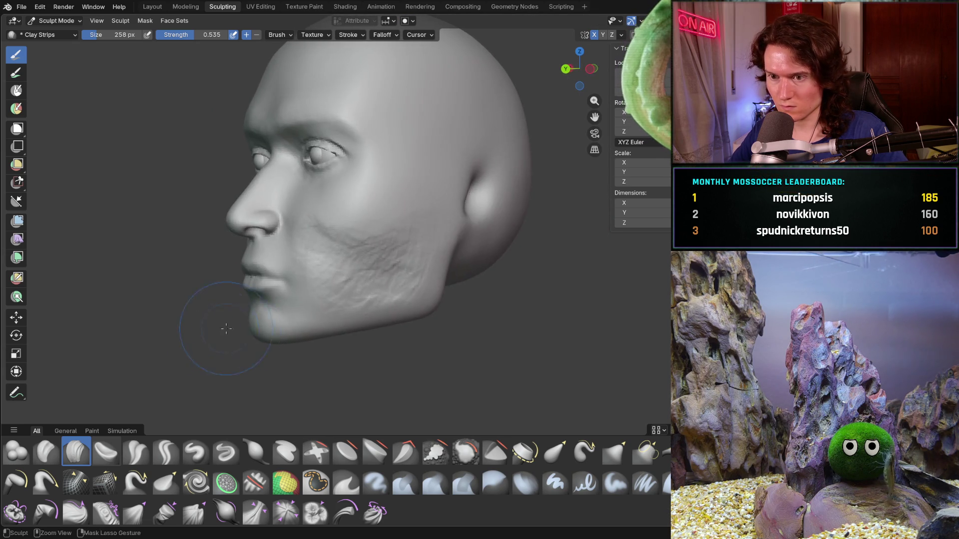
scroll(251, 283, "up", 5)
middle_click_drag(250, 283, 274, 291)
scroll(274, 292, "up", 3)
key("shift")
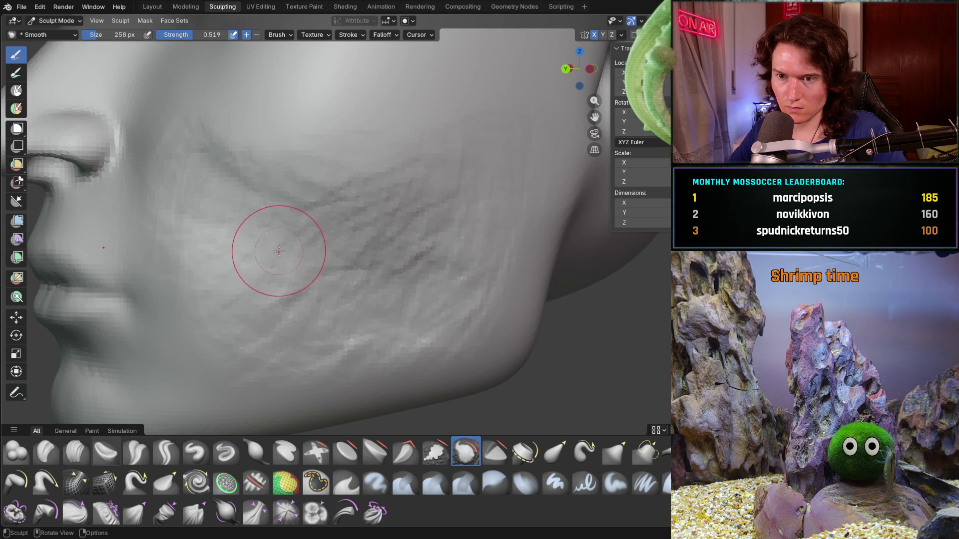
Step: Smooth the clay ridges across the cheek, from near the eye to the lower cheek
mouse_move(415, 277)
left_mouse_down("shift")
mouse_move(407, 364)
mouse_move(459, 346)
left_mouse_up("shift")
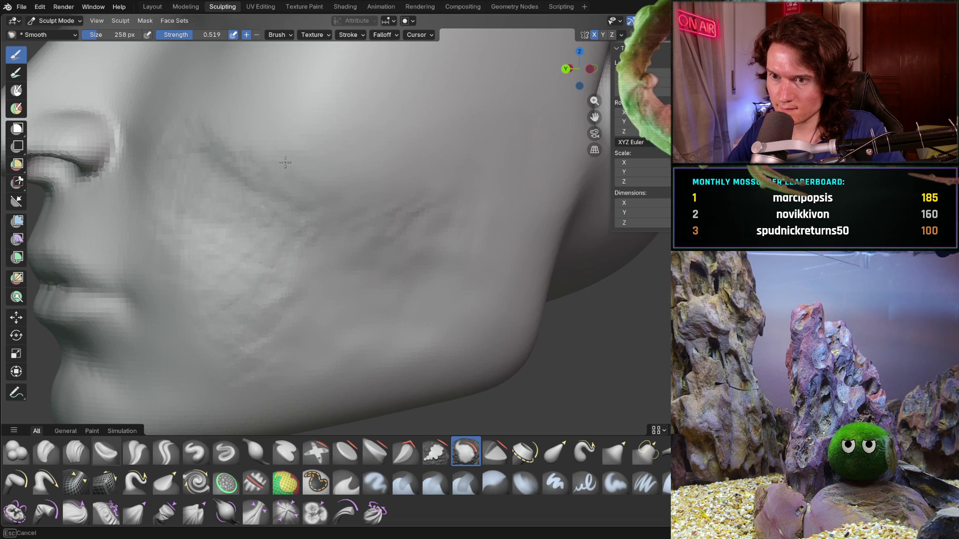
left_click_drag(191, 124, 194, 135, "shift")
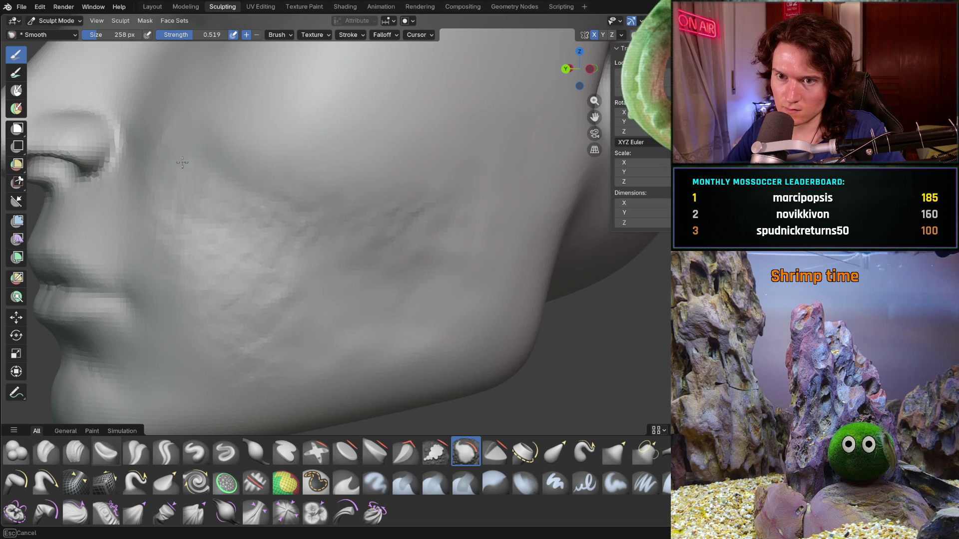
left_click_drag(175, 182, 160, 182, "shift")
left_click_drag(236, 287, 260, 255)
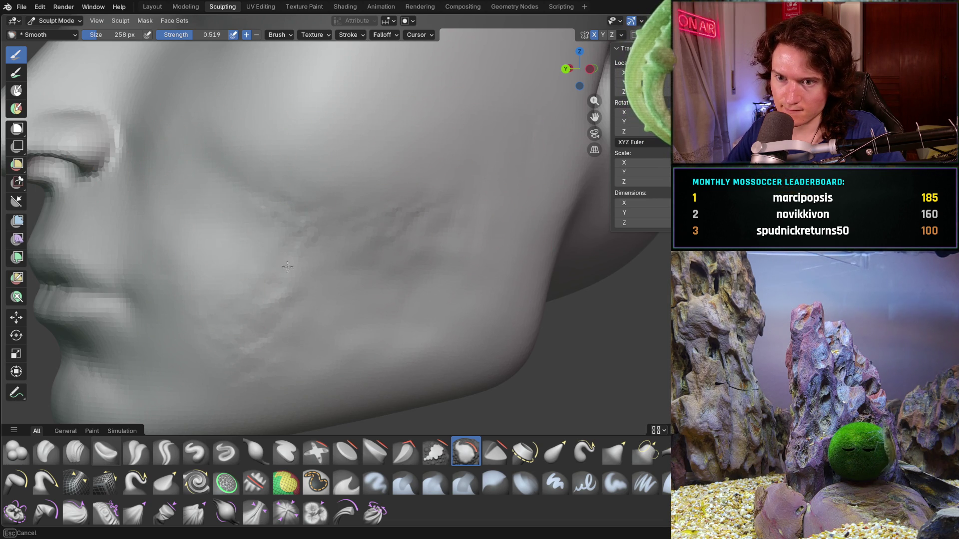
left_click_drag(272, 206, 357, 214)
mouse_move(456, 216)
left_mouse_down()
mouse_move(413, 332)
mouse_move(412, 320)
left_mouse_up()
Step: Set the Smooth brush to 442 px and strength 0.455
left_click_drag(299, 304, 256, 360)
scroll(257, 361, "down", 5)
mouse_move(256, 361)
middle_mouse_down()
mouse_move(307, 343)
mouse_move(370, 282)
mouse_move(425, 289)
middle_mouse_up()
scroll(373, 280, "up", 3)
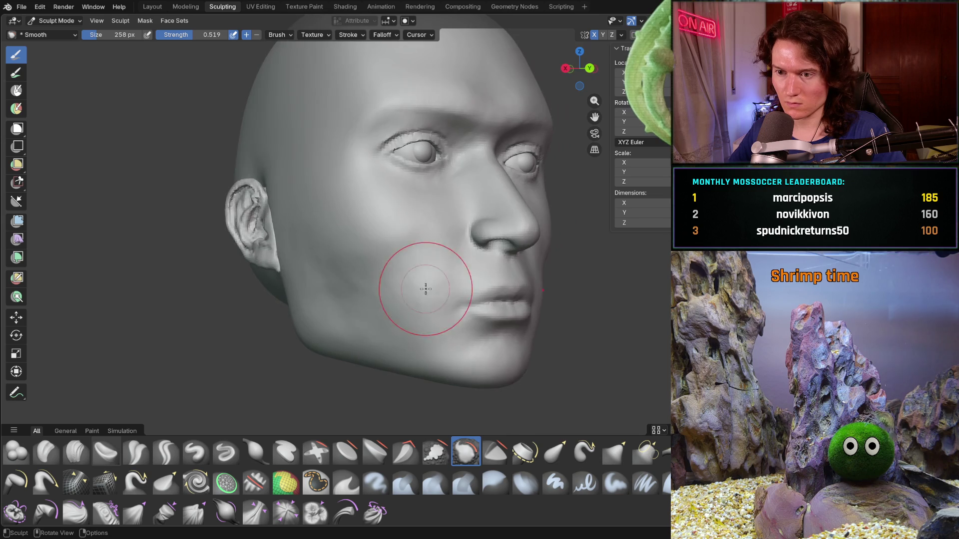
scroll(426, 290, "up", 5)
mouse_move(366, 293)
left_mouse_down()
mouse_move(375, 321)
mouse_move(350, 322)
mouse_move(281, 287)
left_mouse_up()
key("shift+f")
left_click(282, 292)
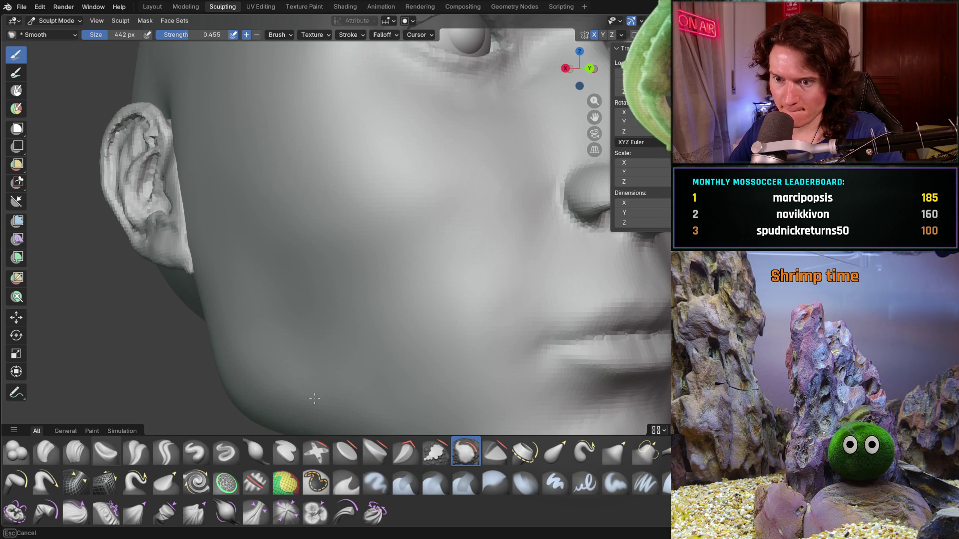
Step: Frame the head from the front on the nose and eyes, and adjust the brush angle
key("ctrl+KP_1")
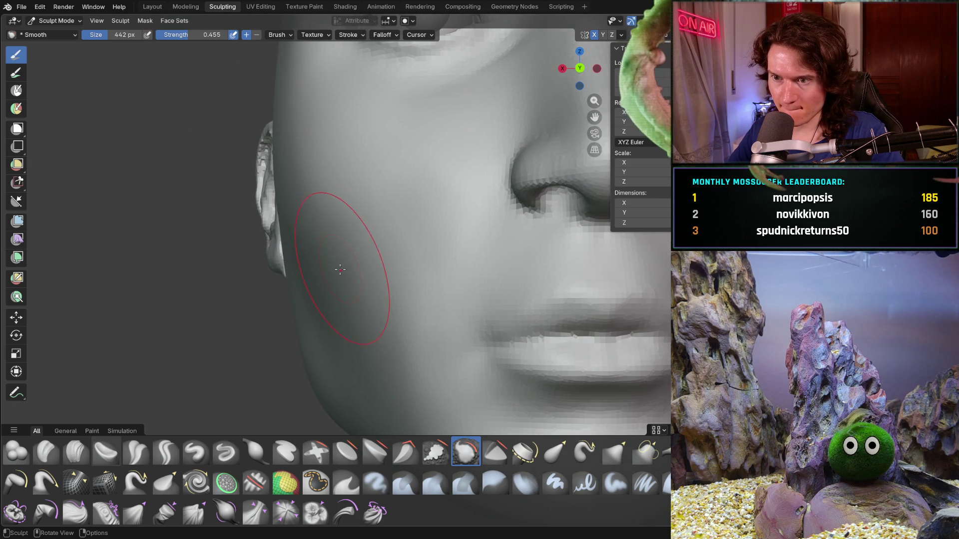
scroll(315, 358, "down", 3)
scroll(316, 345, "up", 8)
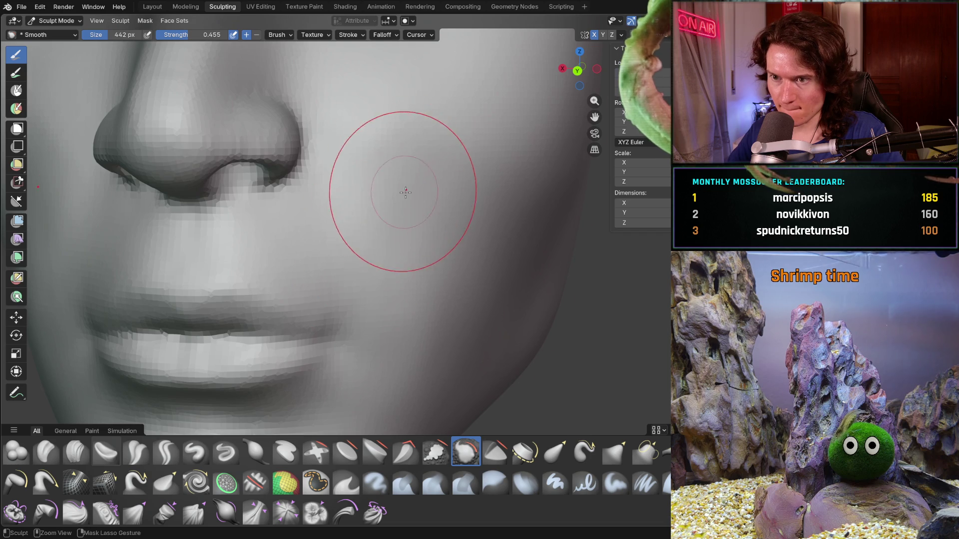
middle_click_drag(403, 181, 378, 232, "ctrl")
scroll(378, 233, "up", 2)
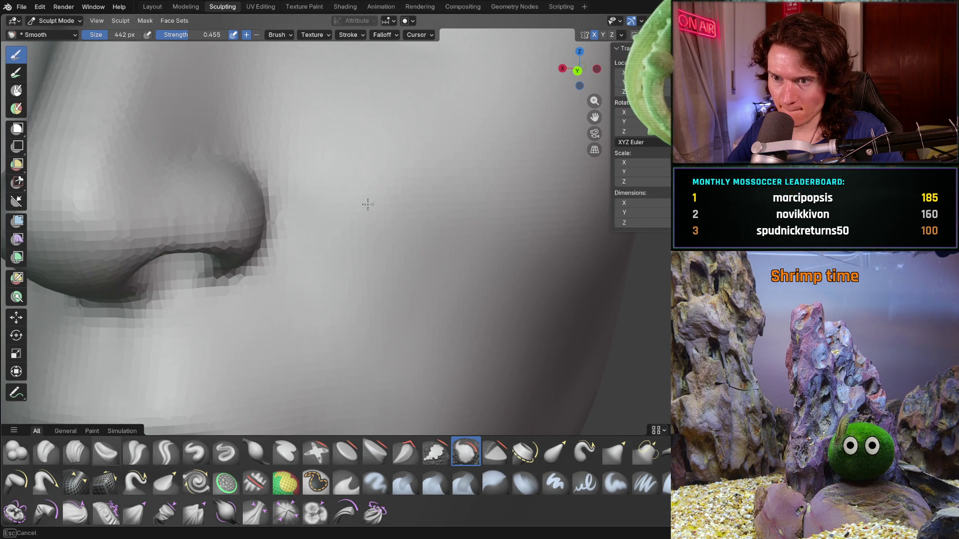
key("ctrl+f")
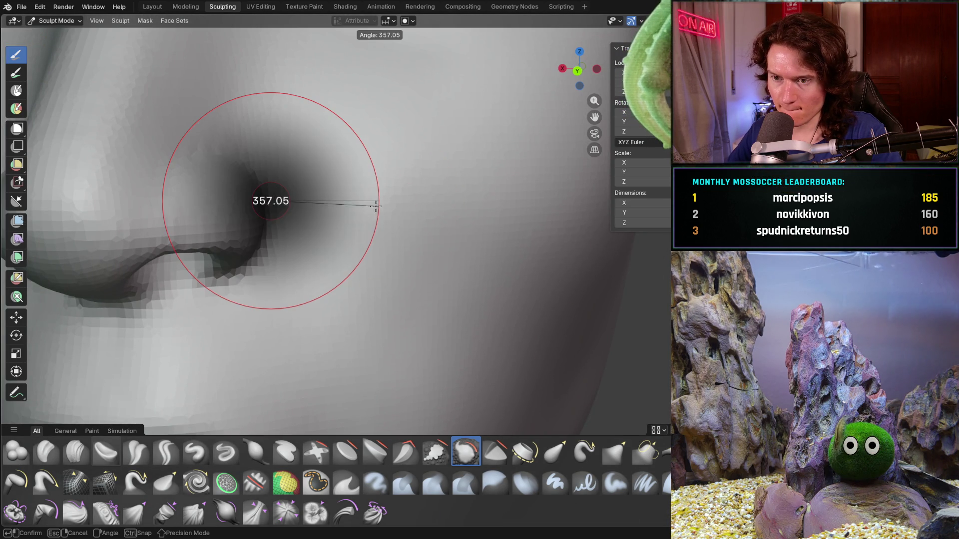
left_click(359, 214)
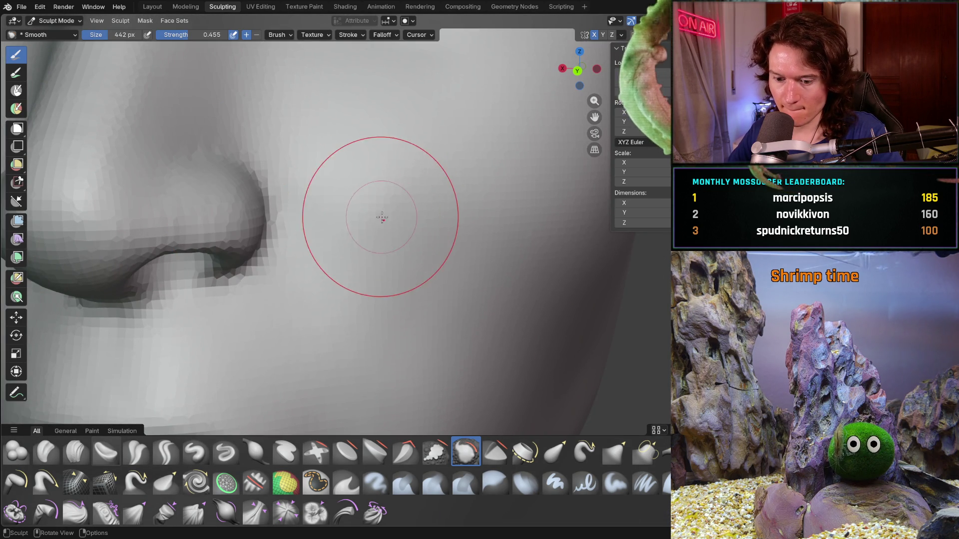
Step: Smooth the cheek below and beside the nose
middle_click_drag(354, 232, 357, 218)
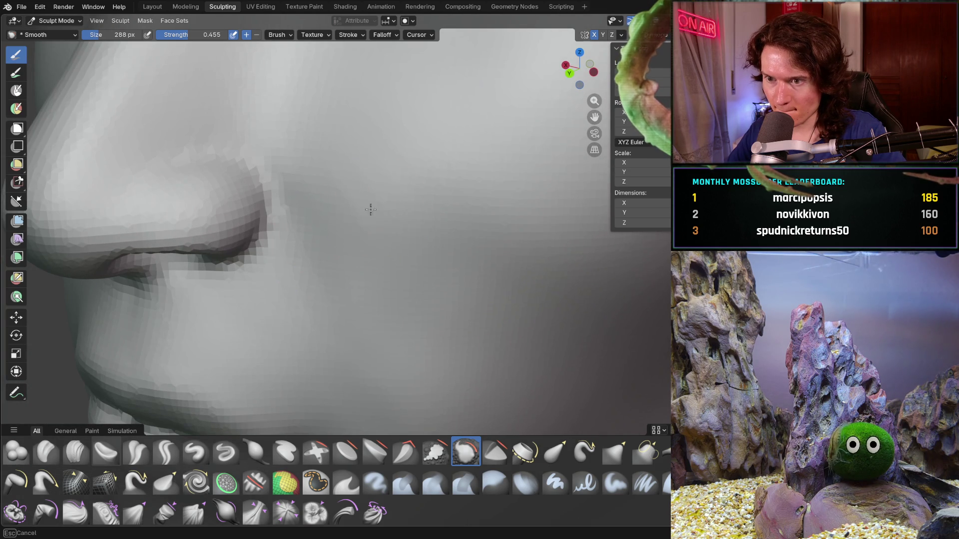
middle_click_drag(364, 185, 360, 174)
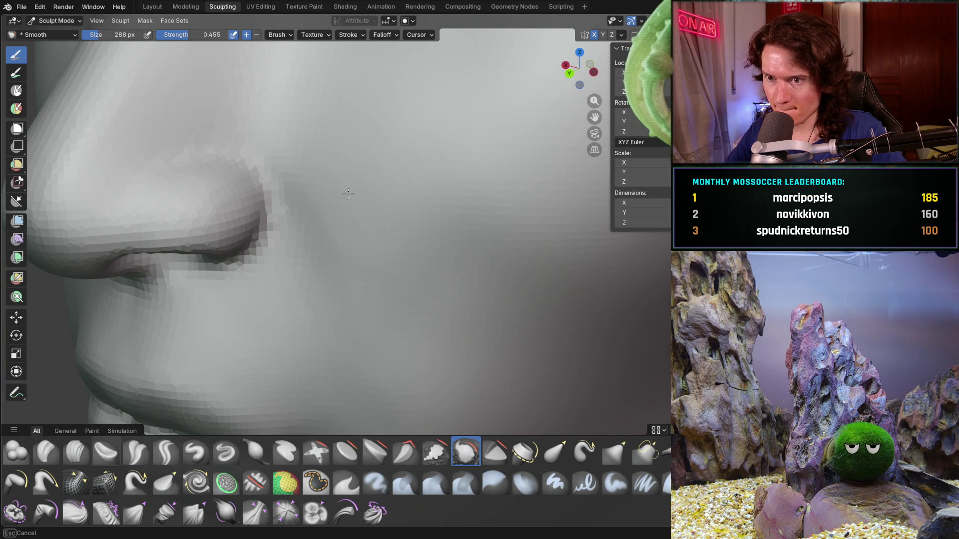
scroll(385, 306, "down", 5)
mouse_move(385, 306)
middle_mouse_down()
mouse_move(385, 257)
mouse_move(378, 265)
middle_mouse_up()
scroll(378, 265, "up", 6)
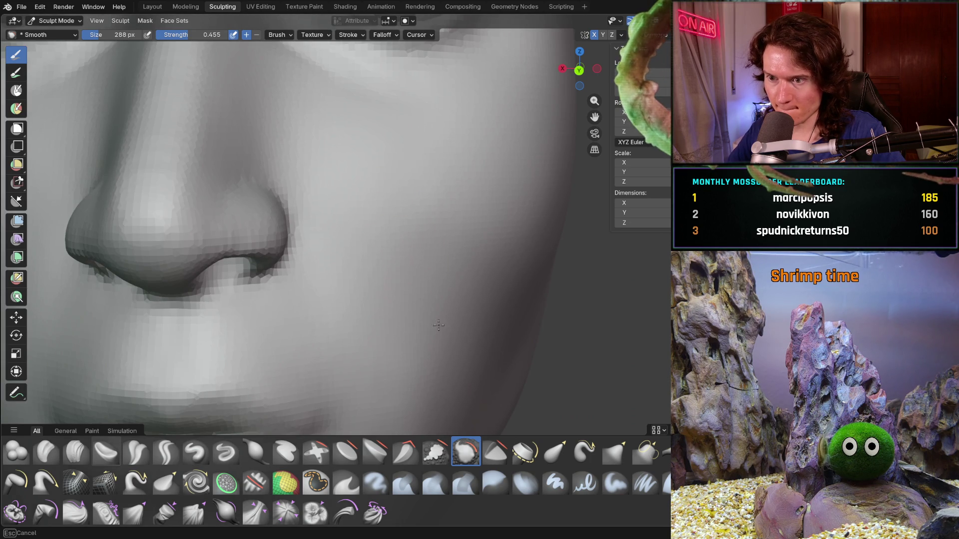
left_click_drag(577, 258, 438, 352)
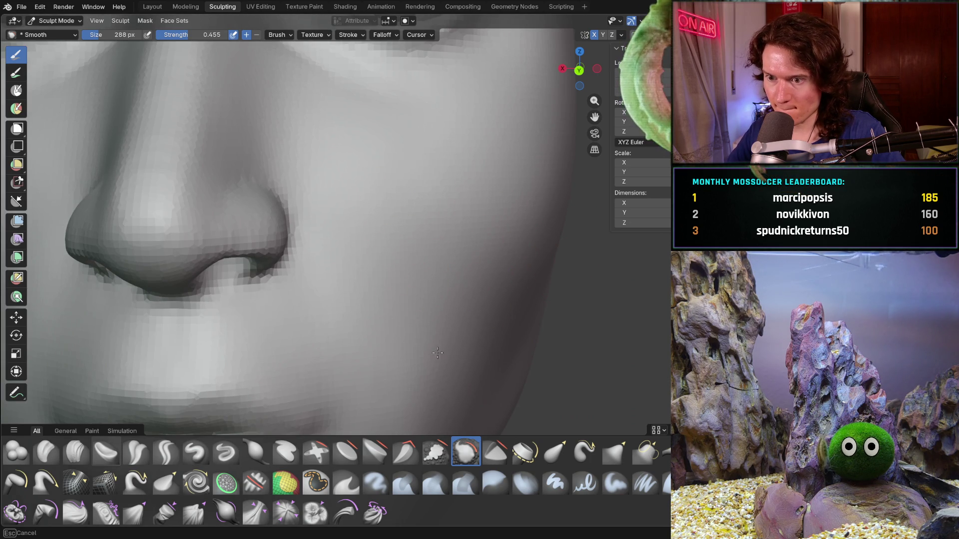
scroll(494, 245, "down", 5)
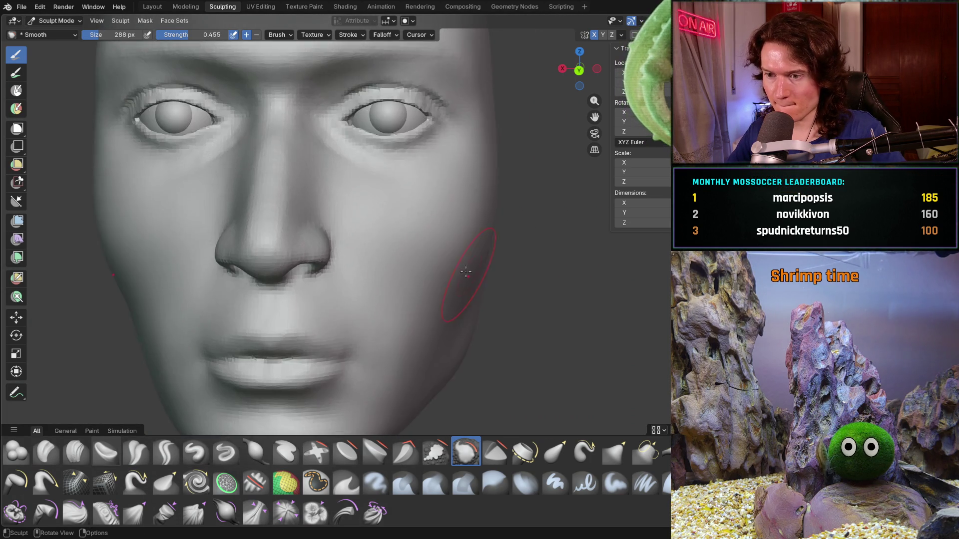
middle_click_drag(494, 245, 418, 315)
scroll(391, 236, "up", 4)
left_click_drag(391, 236, 370, 264)
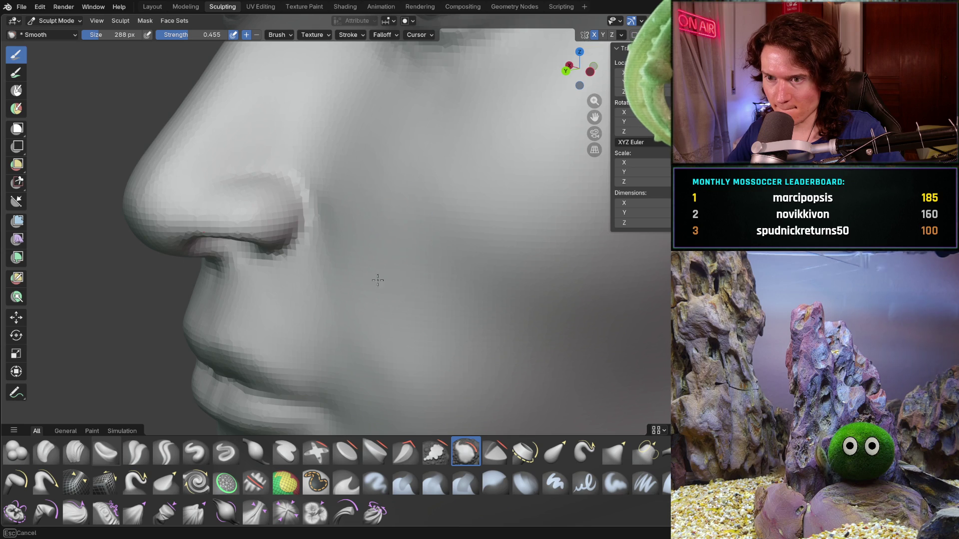
mouse_move(442, 261)
left_mouse_down()
mouse_move(439, 336)
mouse_move(460, 358)
left_mouse_up()
Step: Orbit to the left side and ear, then select the Clay Strips brush
scroll(460, 357, "down", 3)
mouse_move(460, 358)
middle_mouse_down()
mouse_move(472, 333)
mouse_move(520, 314)
middle_mouse_up()
scroll(522, 305, "up", 3)
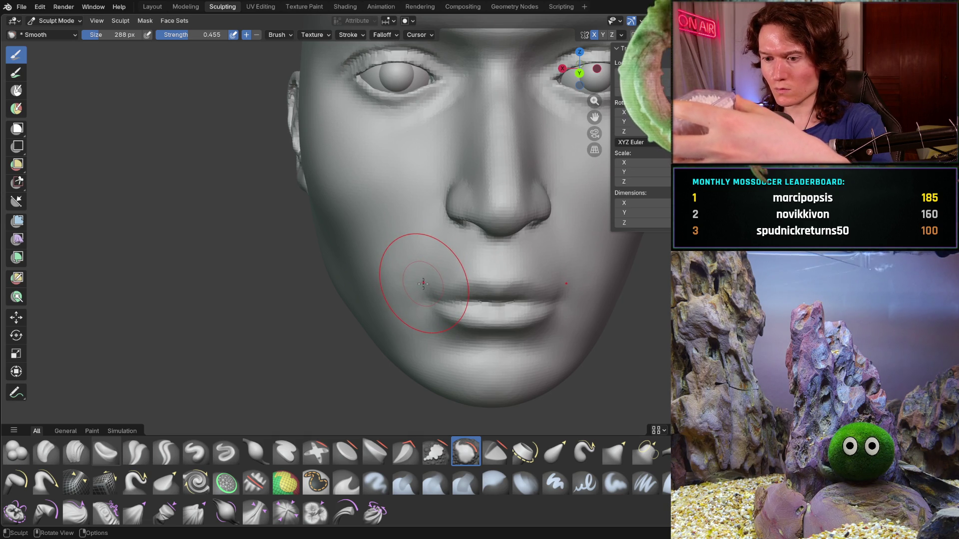
mouse_move(423, 283)
middle_mouse_down()
mouse_move(481, 284)
mouse_move(520, 266)
mouse_move(455, 274)
mouse_move(463, 255)
mouse_move(428, 262)
middle_mouse_up()
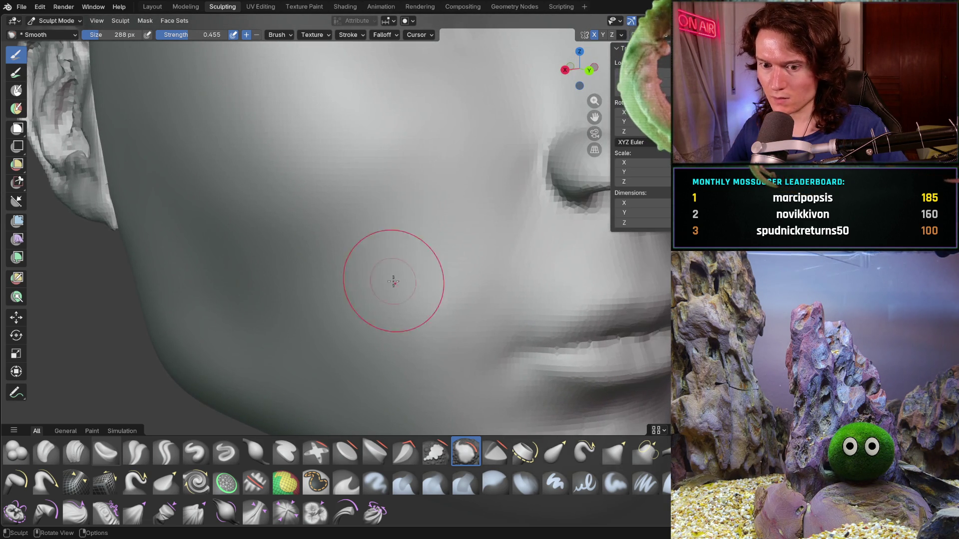
left_click(75, 452)
Step: Lay diagonal clay strips across the cheek below the eye, then return to the Smooth brush
mouse_move(351, 240)
middle_mouse_down("shift")
mouse_move(350, 261)
mouse_move(331, 251)
middle_mouse_up("shift")
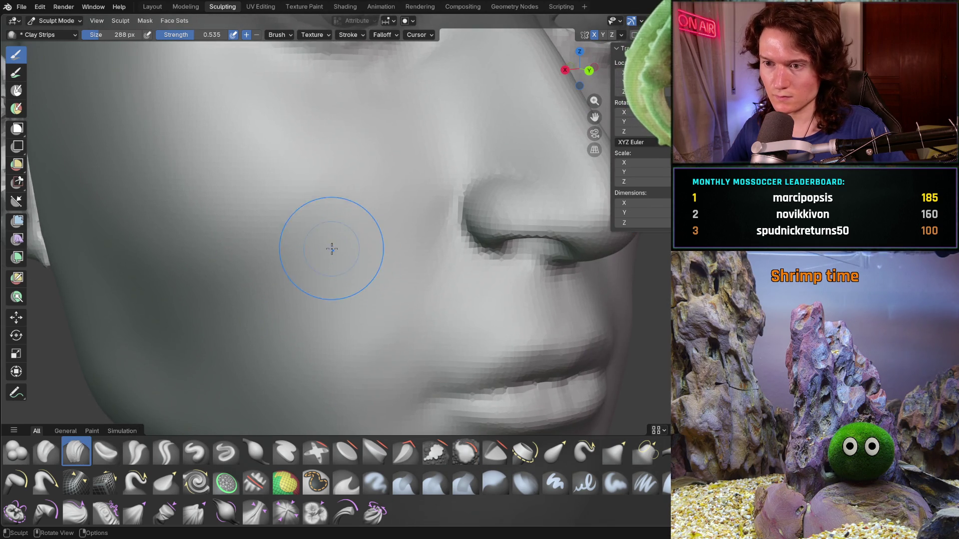
scroll(343, 229, "up", 2)
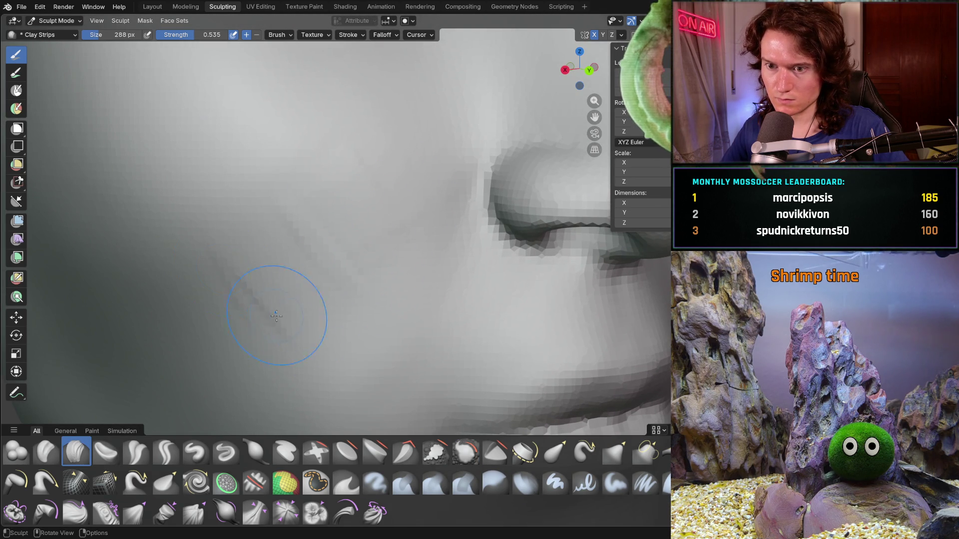
mouse_move(247, 294)
left_mouse_down()
mouse_move(298, 285)
mouse_move(338, 203)
left_mouse_up()
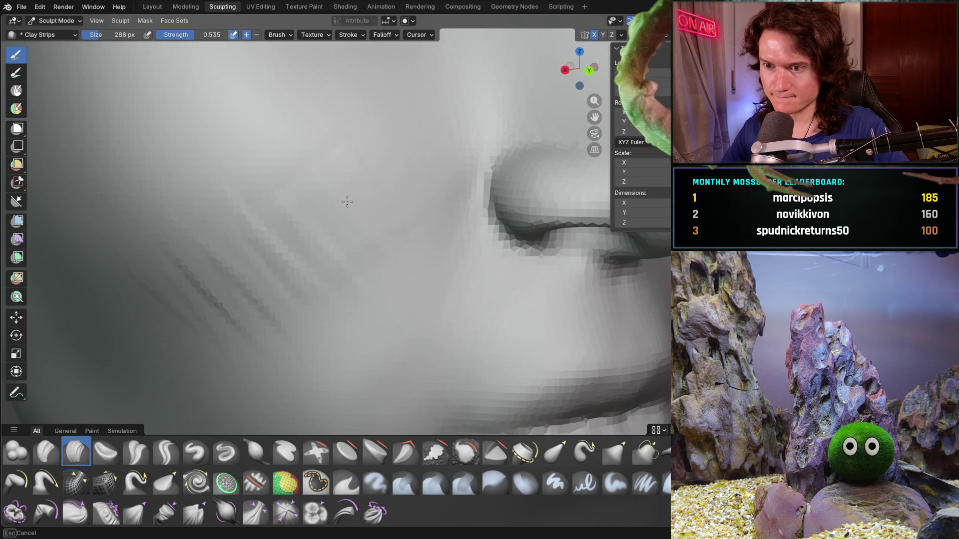
scroll(349, 252, "down", 8)
middle_click_drag(349, 253, 296, 279)
scroll(296, 279, "up", 5)
left_click_drag(311, 281, 313, 281)
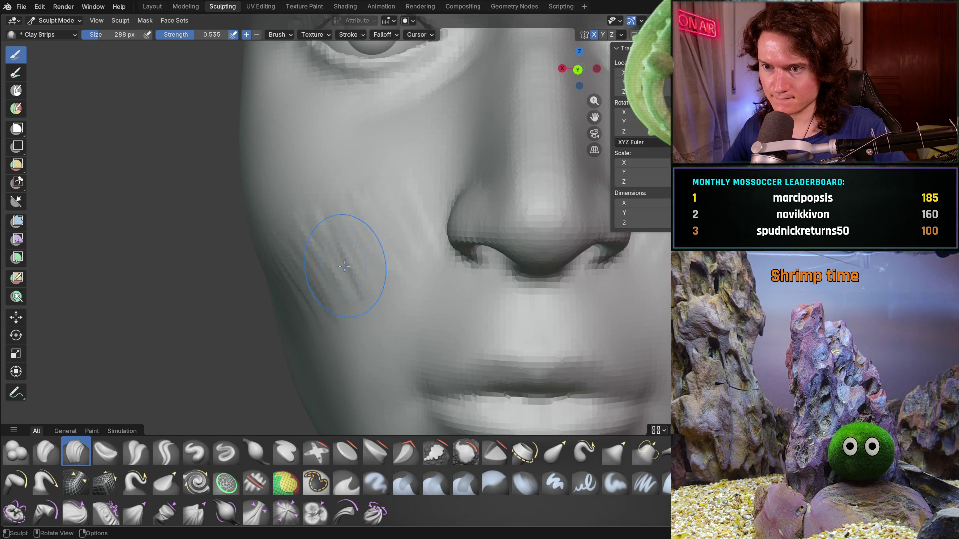
middle_click_drag(351, 260, 379, 252)
middle_click_drag(331, 302, 331, 302)
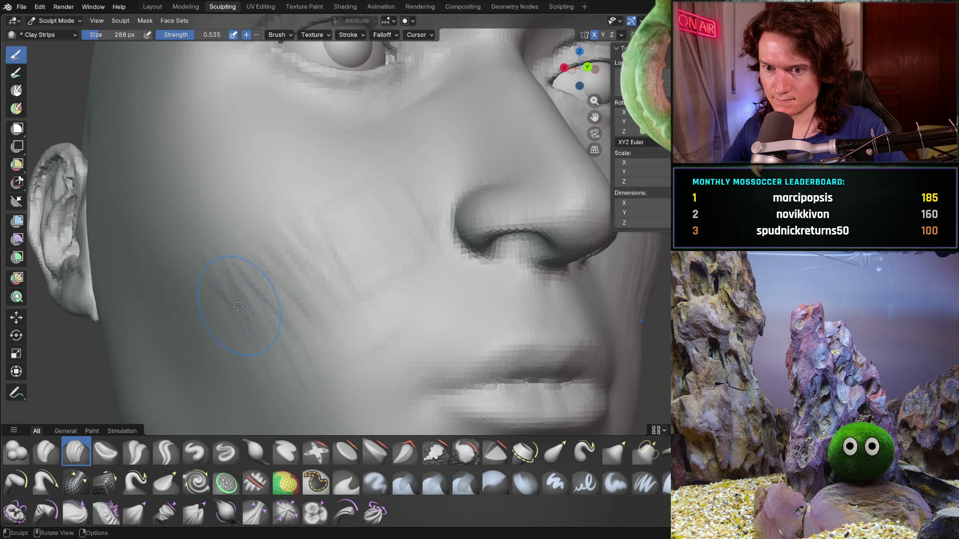
key("shift")
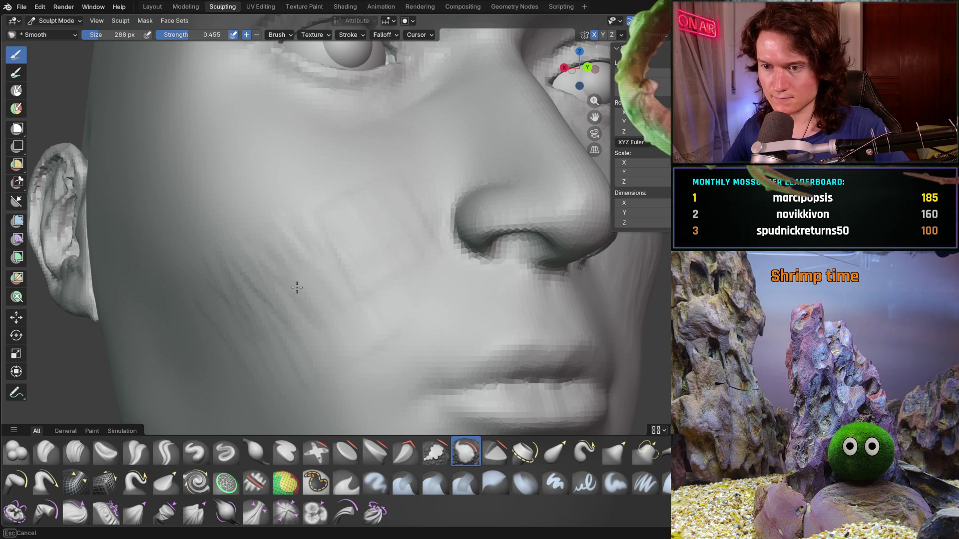
Step: Smooth the fresh clay strips over the middle, lower and upper cheek
mouse_move(351, 235)
left_mouse_down("shift")
mouse_move(306, 217)
mouse_move(368, 188)
mouse_move(398, 199)
mouse_move(405, 219)
left_mouse_up("shift")
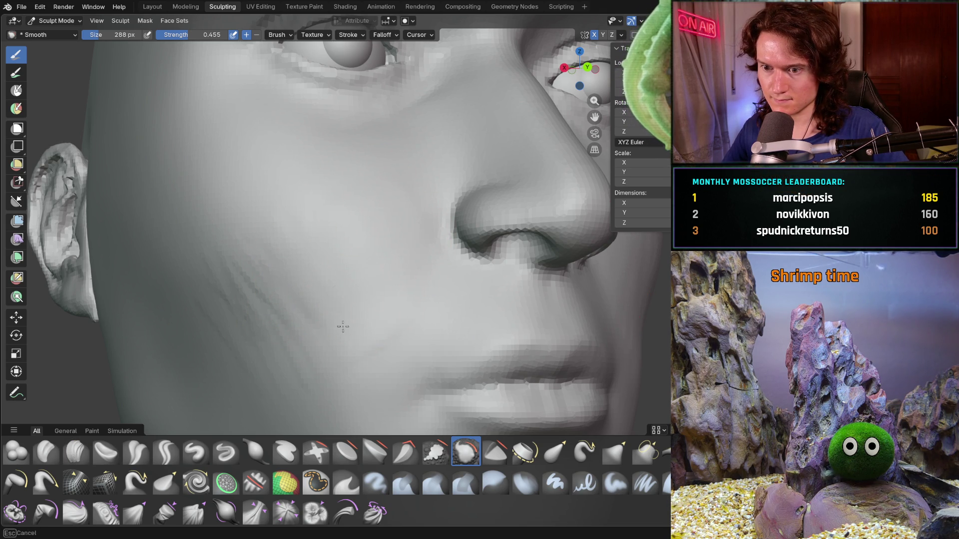
mouse_move(286, 331)
left_mouse_down()
mouse_move(294, 290)
mouse_move(284, 295)
mouse_move(289, 362)
left_mouse_up()
left_click_drag(295, 310, 251, 275)
mouse_move(250, 276)
middle_mouse_down("ctrl")
mouse_move(349, 236)
mouse_move(295, 304)
mouse_move(294, 323)
mouse_move(300, 296)
mouse_move(347, 300)
mouse_move(257, 286)
middle_mouse_up("ctrl")
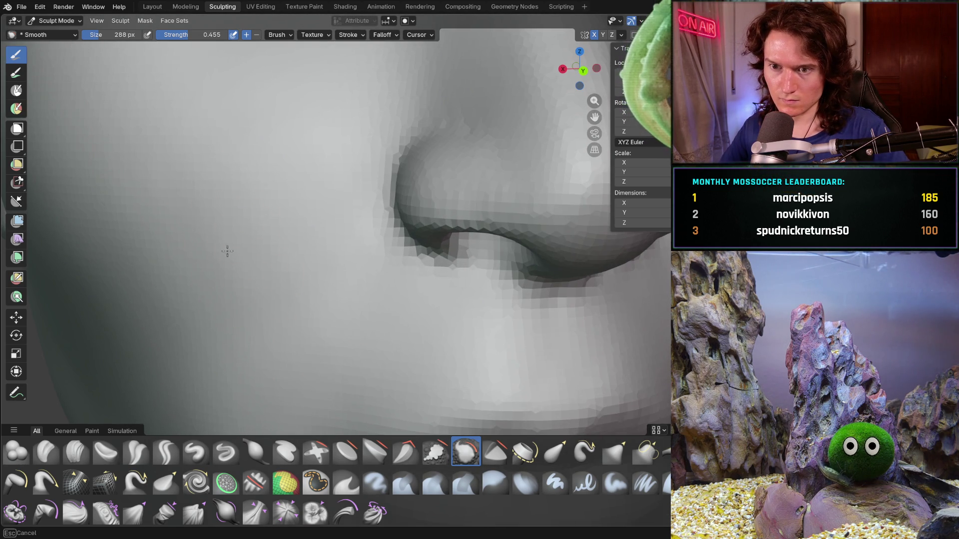
Step: Orbit and zoom around the head to check the blended cheek beside the ear
mouse_move(268, 220)
middle_mouse_down()
mouse_move(332, 160)
mouse_move(368, 181)
middle_mouse_up()
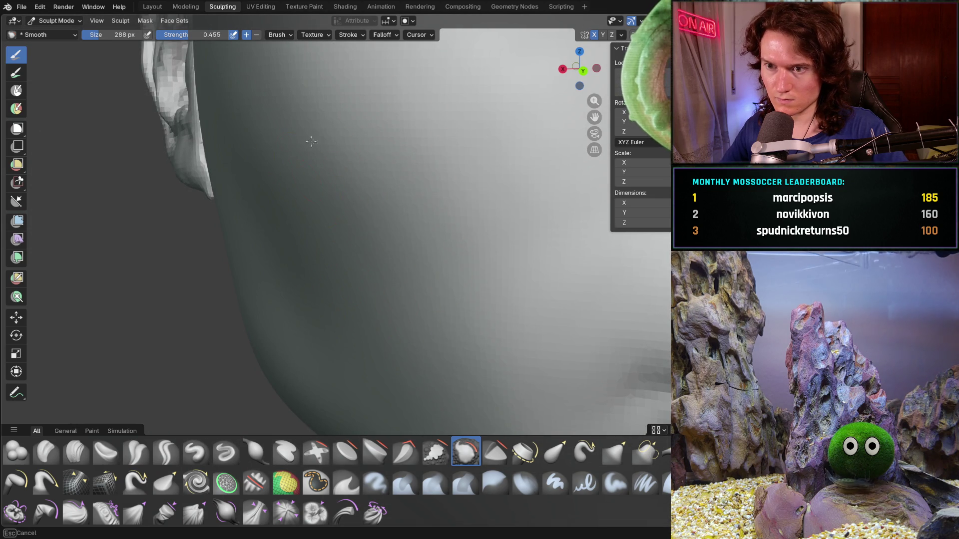
mouse_move(391, 260)
middle_mouse_down("ctrl")
mouse_move(391, 277)
mouse_move(480, 257)
mouse_move(428, 300)
middle_mouse_up("ctrl")
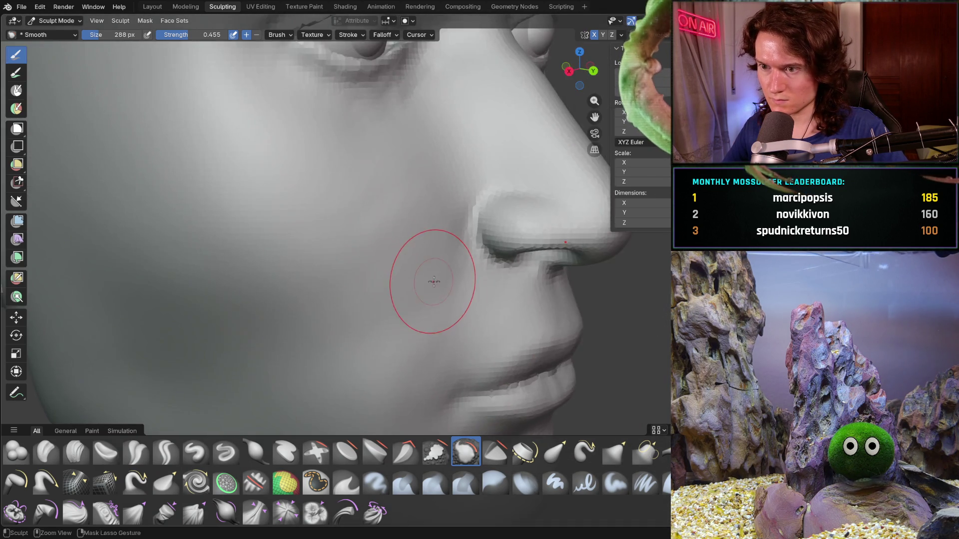
scroll(419, 213, "up", 3)
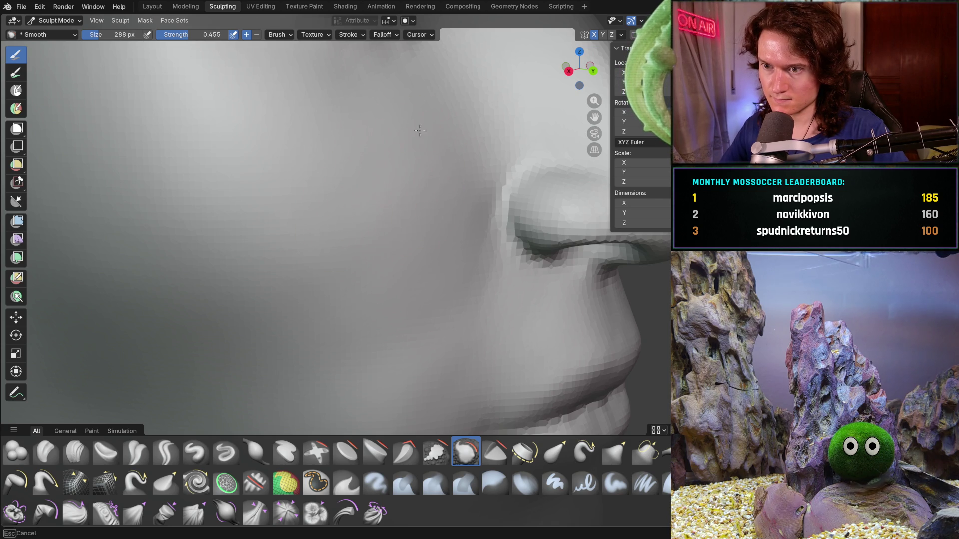
middle_click_drag(360, 297, 334, 261)
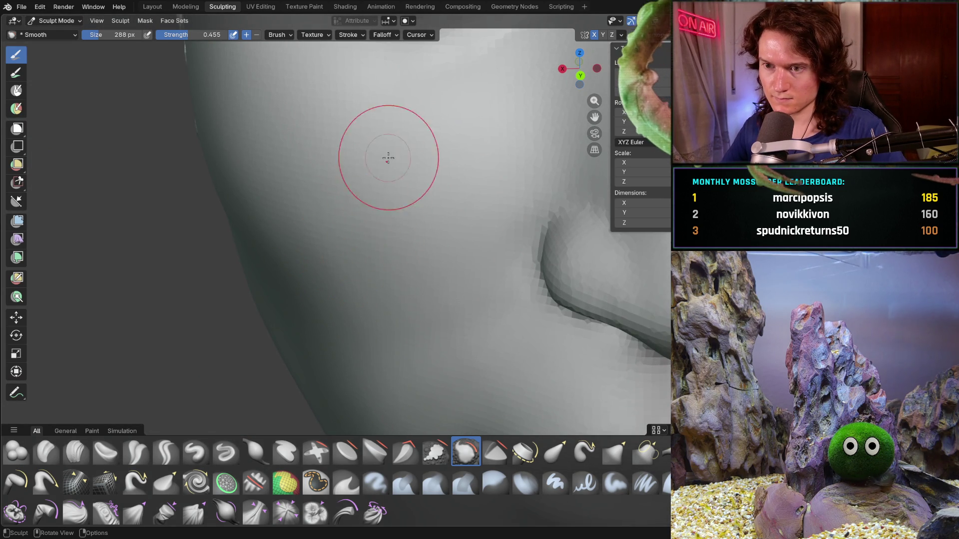
scroll(400, 293, "down", 5)
mouse_move(396, 289)
middle_mouse_down()
mouse_move(396, 274)
mouse_move(349, 259)
middle_mouse_up()
scroll(396, 275, "up", 2)
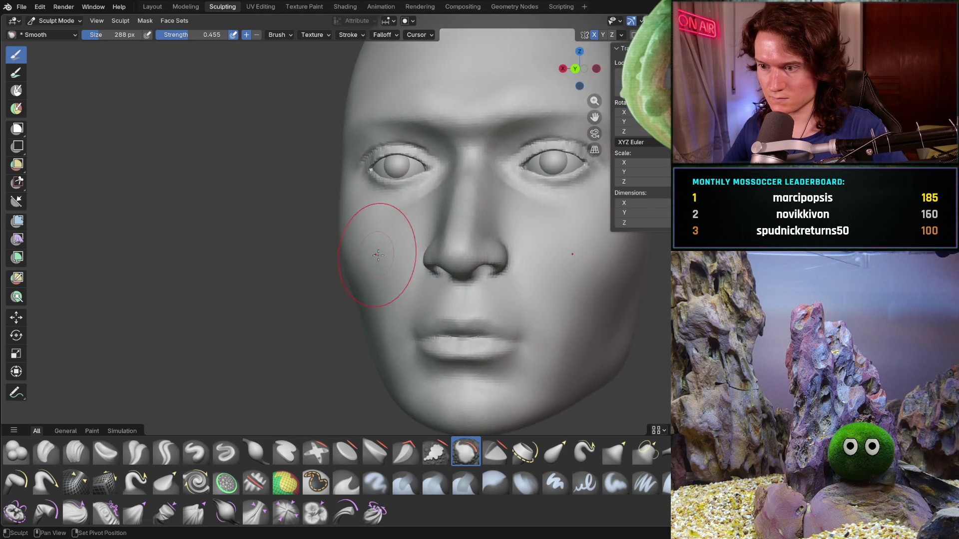
scroll(317, 240, "up", 8)
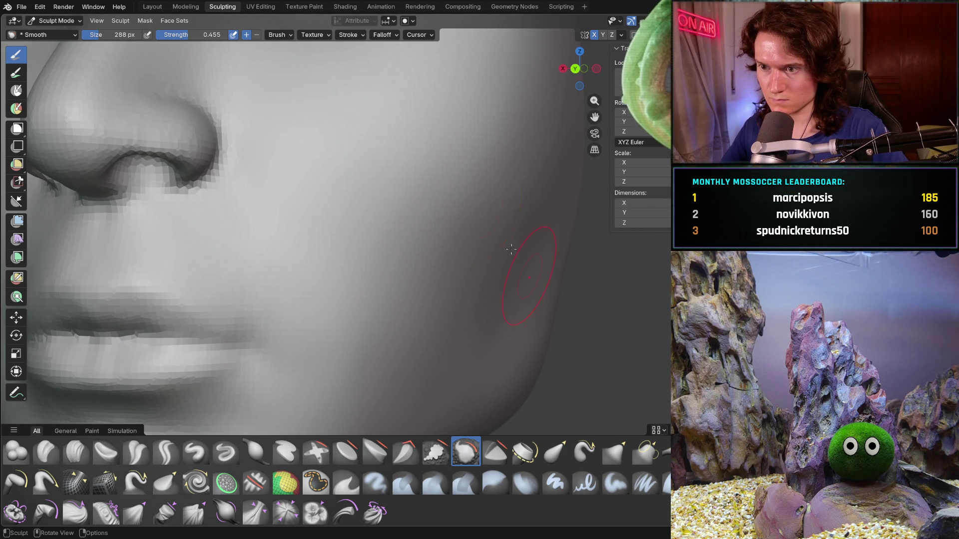
mouse_move(494, 202)
middle_mouse_down()
mouse_move(439, 197)
mouse_move(399, 216)
middle_mouse_up()
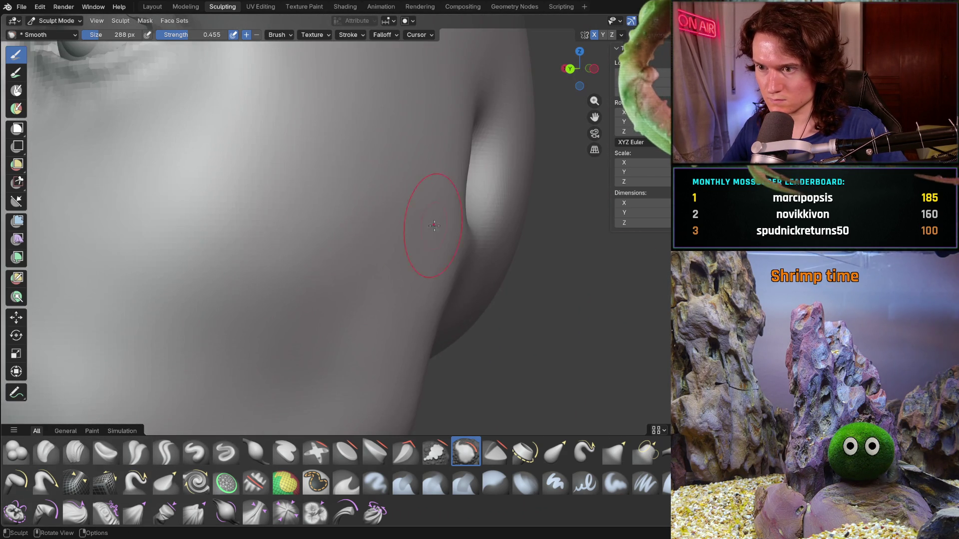
mouse_move(380, 327)
middle_mouse_down()
mouse_move(359, 310)
mouse_move(391, 224)
middle_mouse_up()
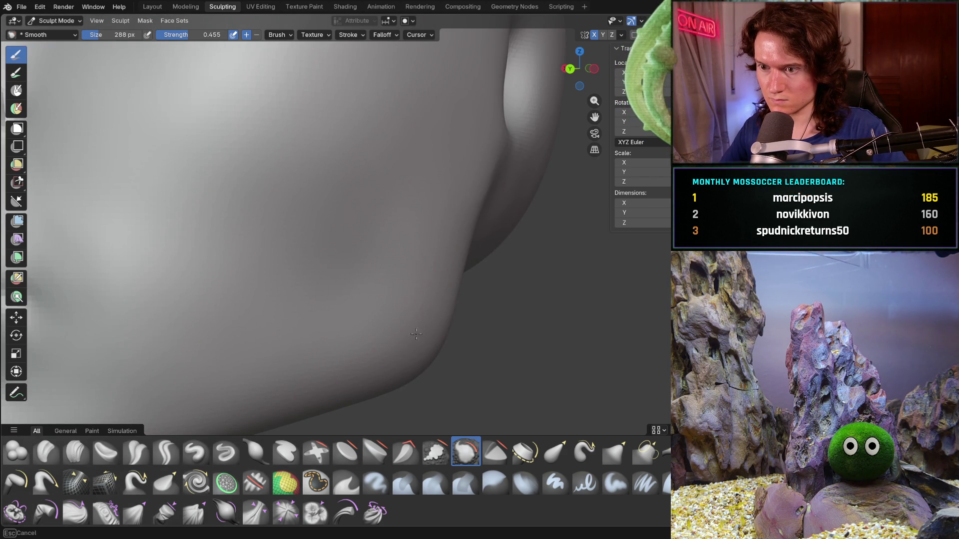
scroll(465, 201, "down", 8)
mouse_move(465, 202)
middle_mouse_down()
mouse_move(364, 257)
mouse_move(423, 274)
mouse_move(396, 278)
middle_mouse_up()
scroll(468, 283, "up", 2)
mouse_move(468, 284)
middle_mouse_down()
mouse_move(385, 284)
mouse_move(378, 301)
mouse_move(469, 321)
mouse_move(485, 312)
mouse_move(482, 326)
mouse_move(360, 328)
mouse_move(492, 331)
mouse_move(479, 332)
middle_mouse_up()
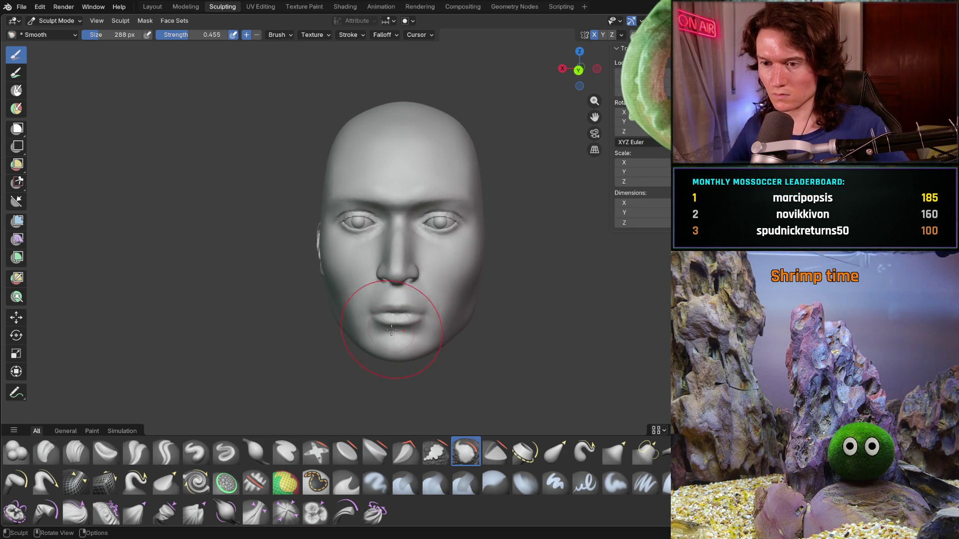
mouse_move(370, 333)
middle_mouse_down("ctrl")
mouse_move(358, 315)
mouse_move(380, 295)
middle_mouse_up("ctrl")
Step: Lay a few more Clay Strips strokes on the cheek
left_click(80, 452)
middle_click_drag(374, 263, 379, 261, "ctrl")
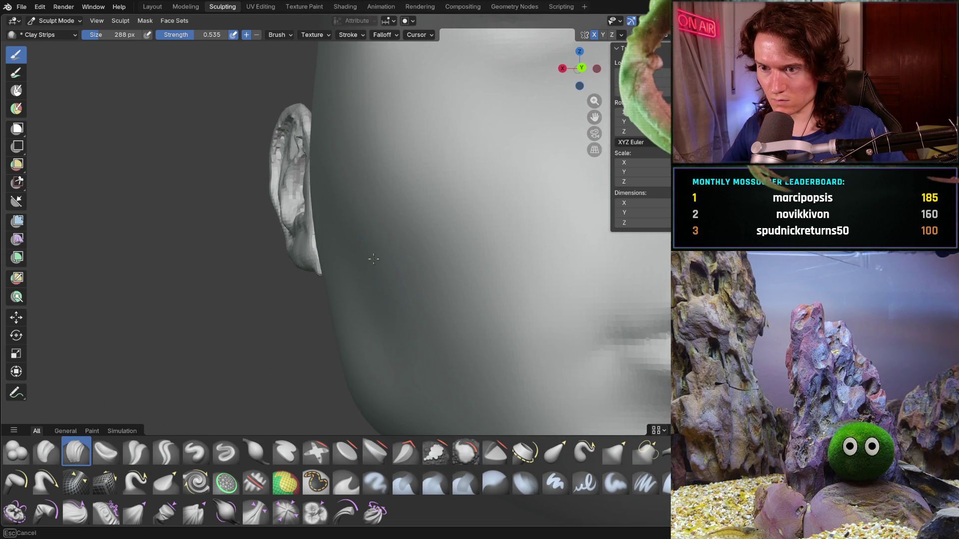
left_click_drag(387, 227, 380, 320)
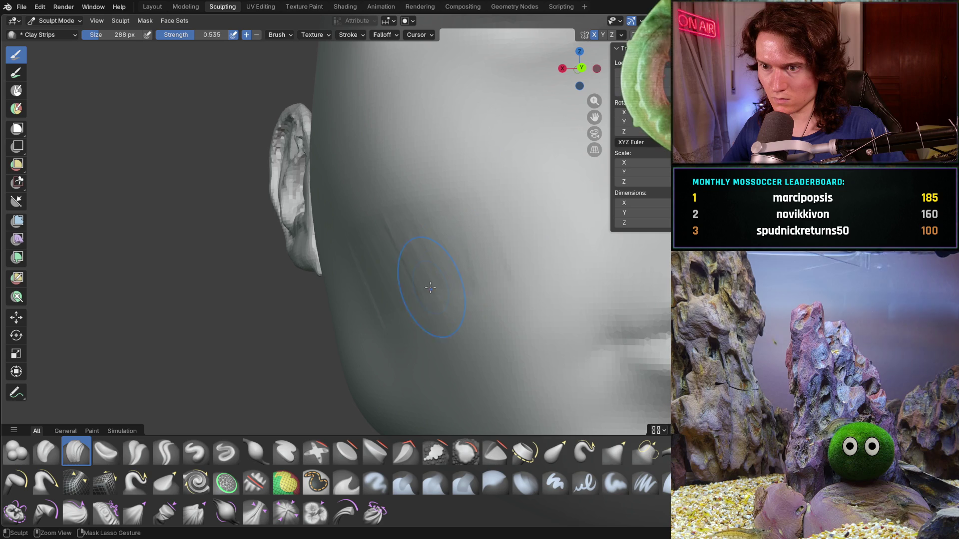
middle_click_drag(378, 322, 435, 304, "ctrl")
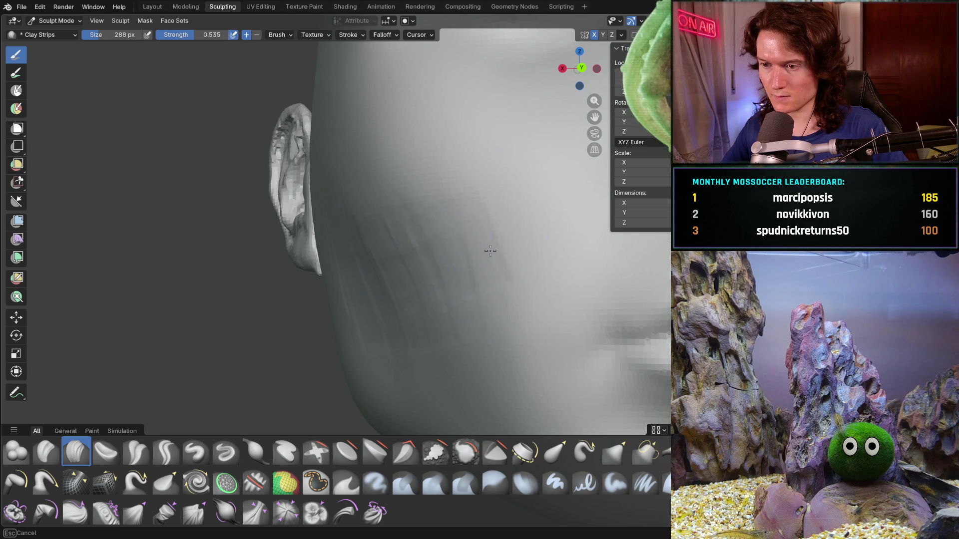
scroll(473, 291, "down", 5)
mouse_move(473, 292)
middle_mouse_down()
mouse_move(512, 302)
mouse_move(497, 261)
middle_mouse_up()
scroll(497, 262, "up", 5)
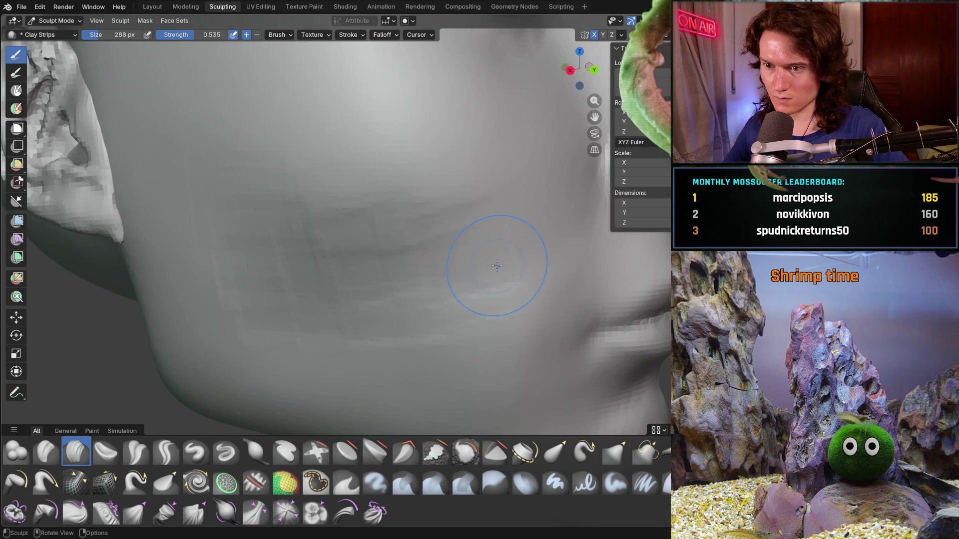
middle_click_drag(423, 224, 423, 224, "ctrl")
mouse_move(362, 226)
middle_mouse_down("ctrl")
mouse_move(246, 284)
mouse_move(388, 328)
middle_mouse_up("ctrl")
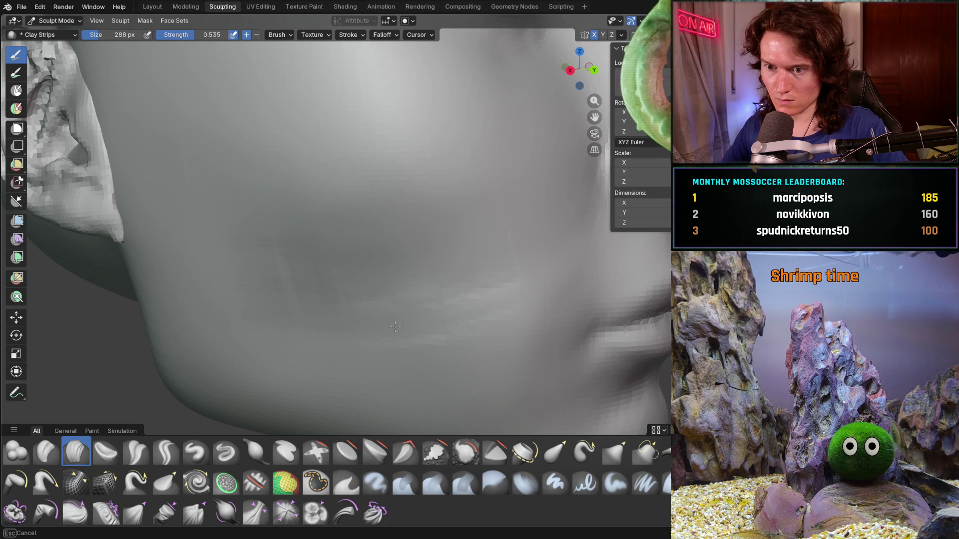
middle_click_drag(485, 248, 300, 248, "ctrl")
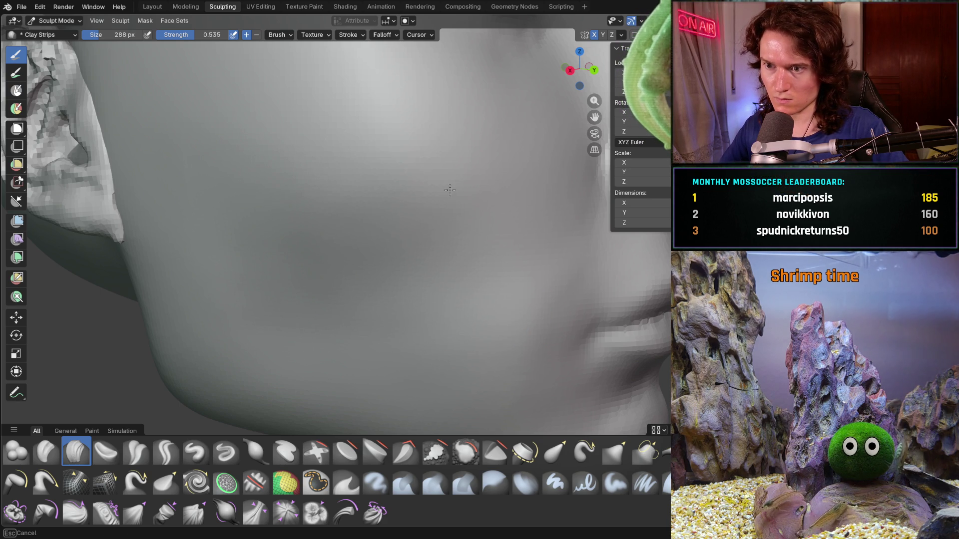
Step: Orbit past the ear and jaw to a front view of the whole head
mouse_move(452, 217)
middle_mouse_down("ctrl")
mouse_move(428, 252)
mouse_move(332, 242)
mouse_move(365, 232)
mouse_move(275, 167)
middle_mouse_up("ctrl")
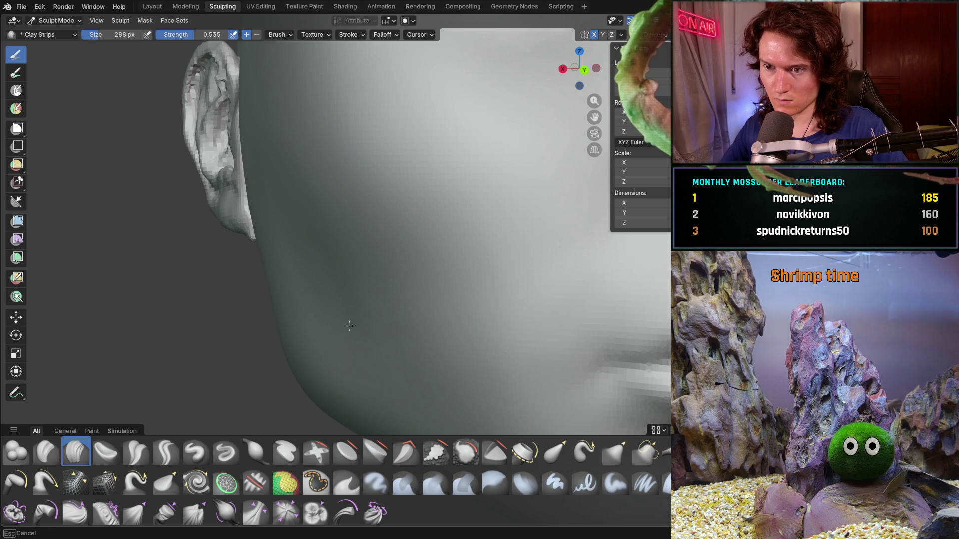
middle_click_drag(359, 227, 362, 229, "ctrl")
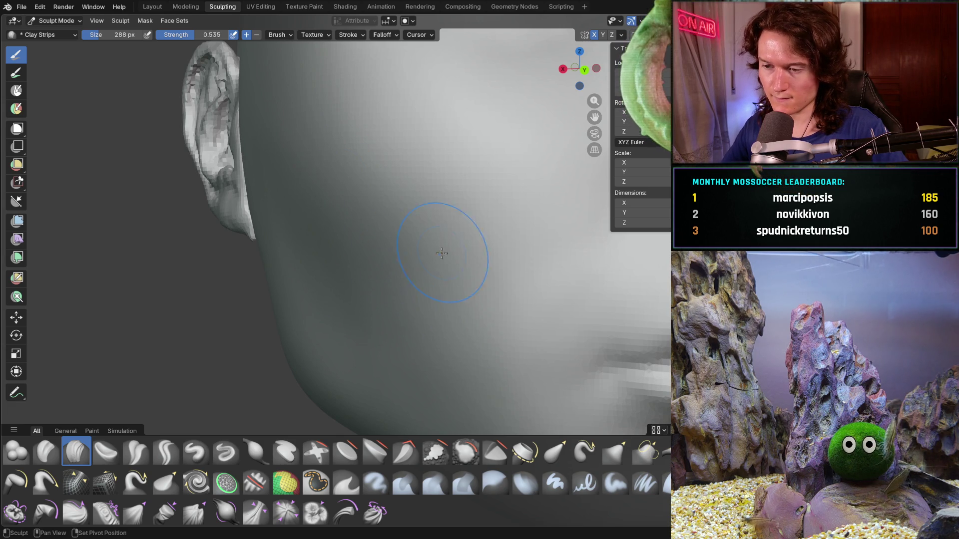
middle_click_drag(445, 310, 427, 314, "ctrl")
middle_click_drag(412, 280, 428, 343)
mouse_move(534, 310)
middle_mouse_down("shift")
mouse_move(500, 280)
mouse_move(474, 288)
mouse_move(473, 235)
mouse_move(519, 240)
middle_mouse_up("shift")
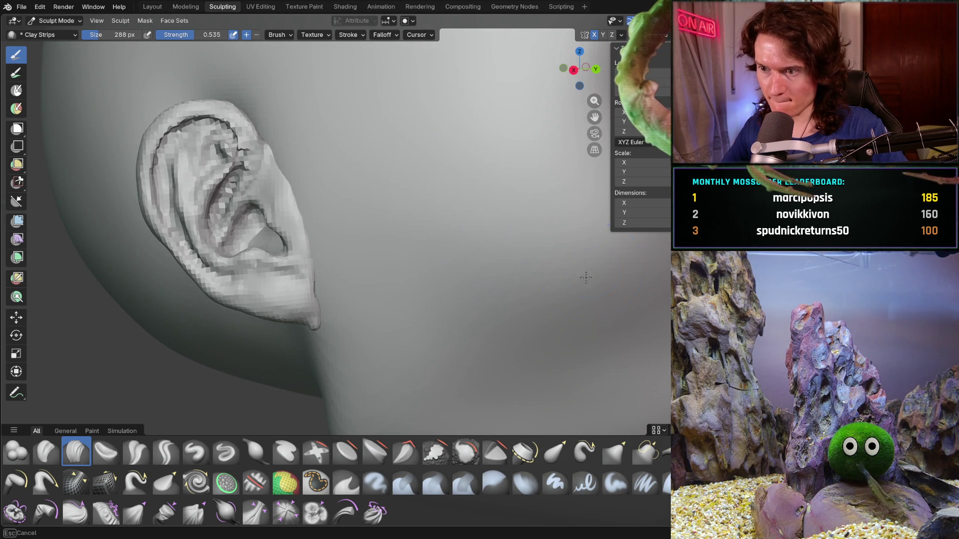
middle_click_drag(444, 305, 331, 225, "shift")
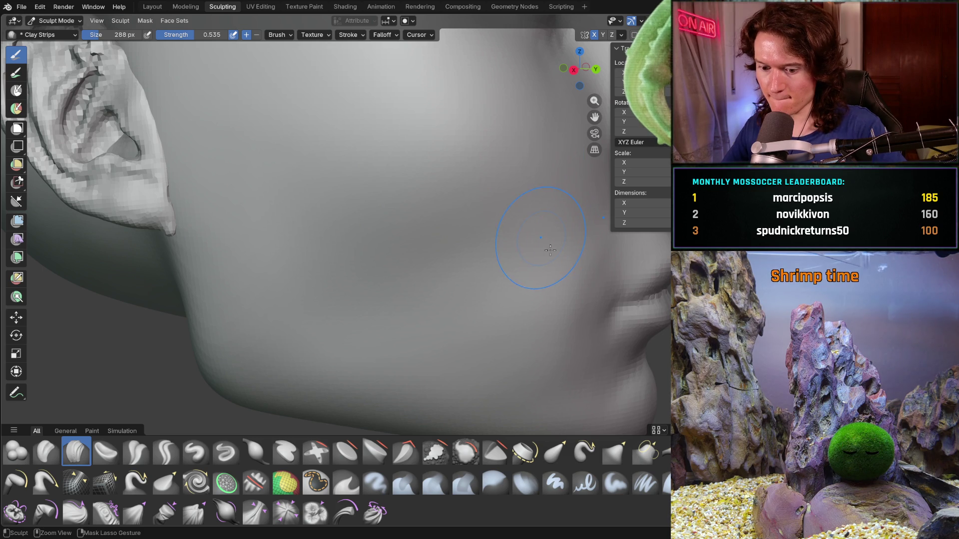
scroll(508, 268, "down", 5)
mouse_move(402, 271)
middle_mouse_down()
mouse_move(368, 343)
mouse_move(398, 310)
mouse_move(357, 305)
mouse_move(359, 319)
middle_mouse_up()
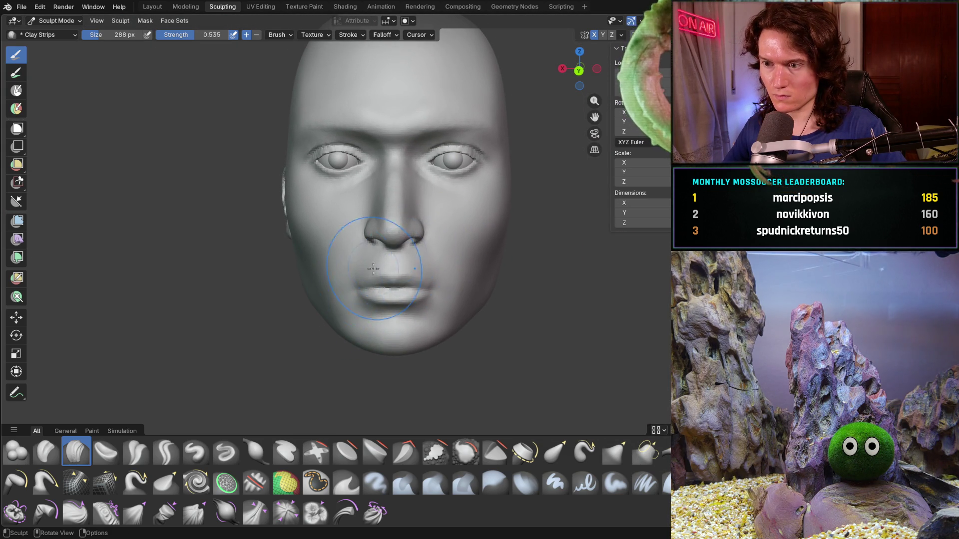
Step: Zoom in from the right profile and streak clay strips up across the cheek toward the jaw
mouse_move(346, 310)
middle_mouse_down()
mouse_move(483, 301)
mouse_move(451, 294)
mouse_move(411, 342)
mouse_move(443, 312)
mouse_move(358, 303)
mouse_move(398, 298)
middle_mouse_up()
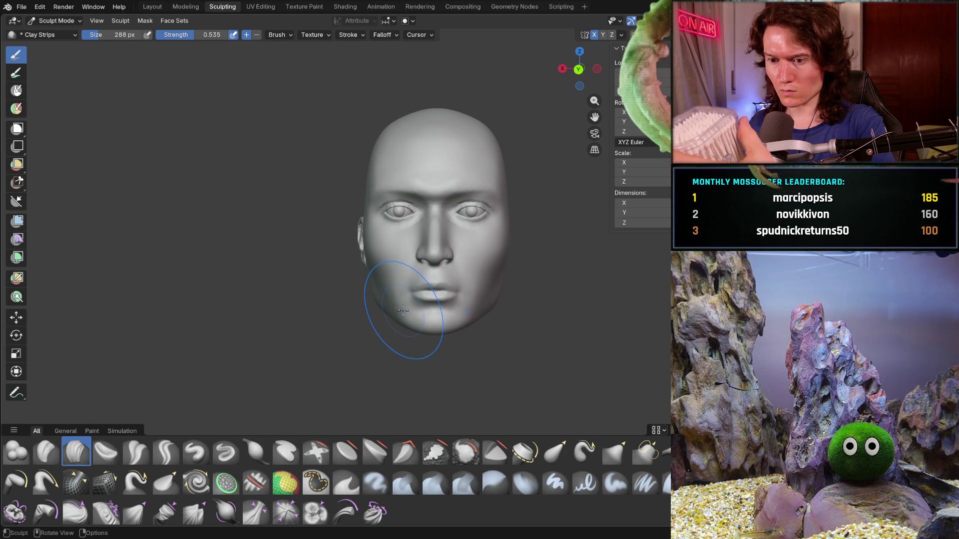
scroll(425, 283, "up", 10)
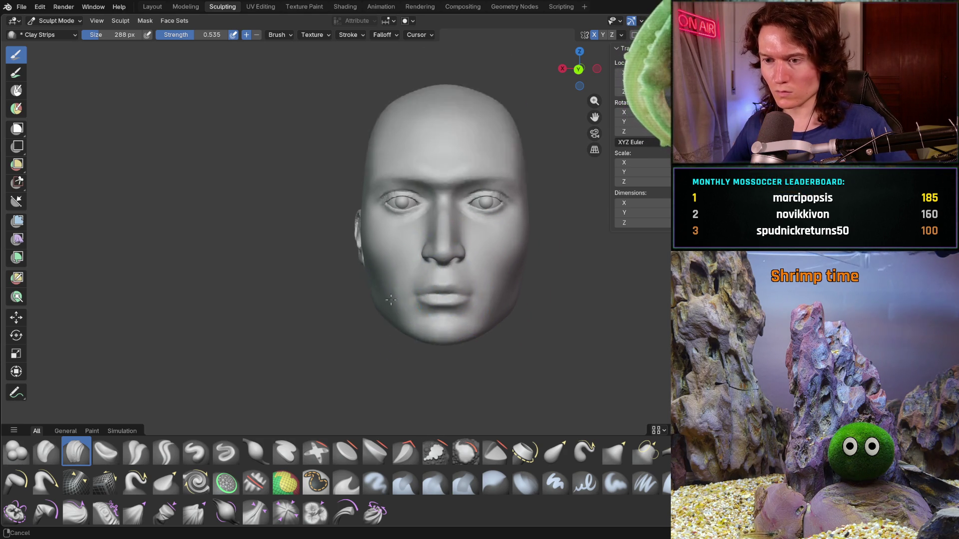
scroll(306, 297, "up", 2)
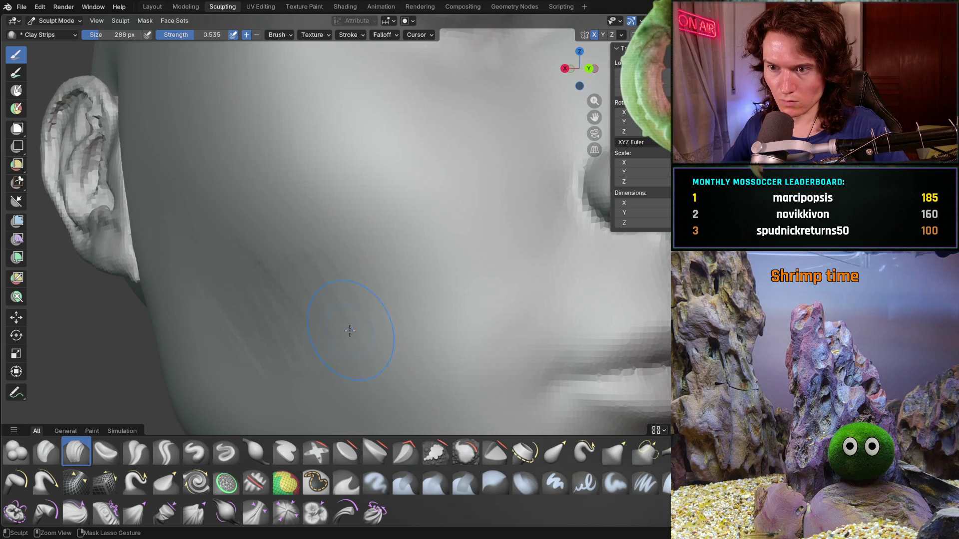
mouse_move(317, 368)
left_mouse_down()
mouse_move(421, 317)
mouse_move(336, 282)
left_mouse_up()
left_click_drag(261, 260, 201, 231)
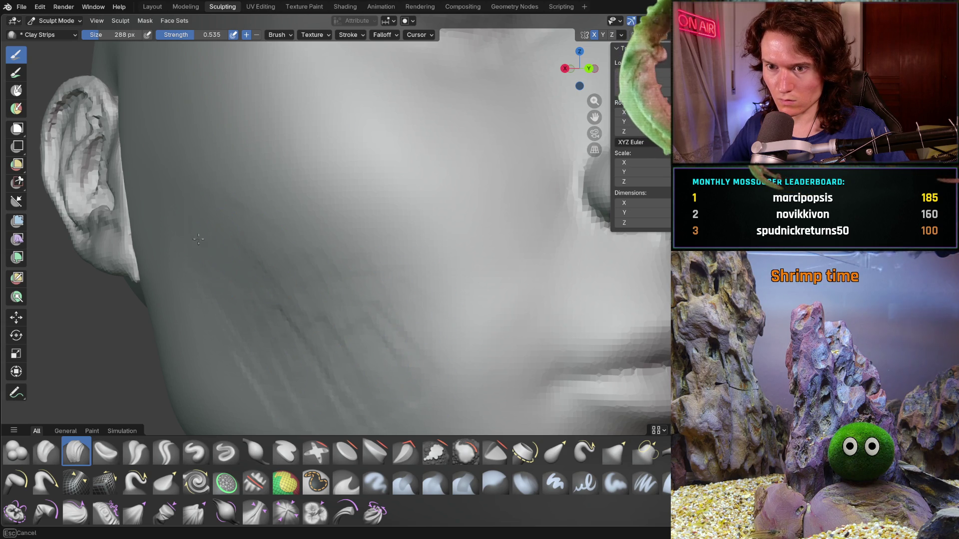
middle_click_drag(393, 377, 310, 245, "shift")
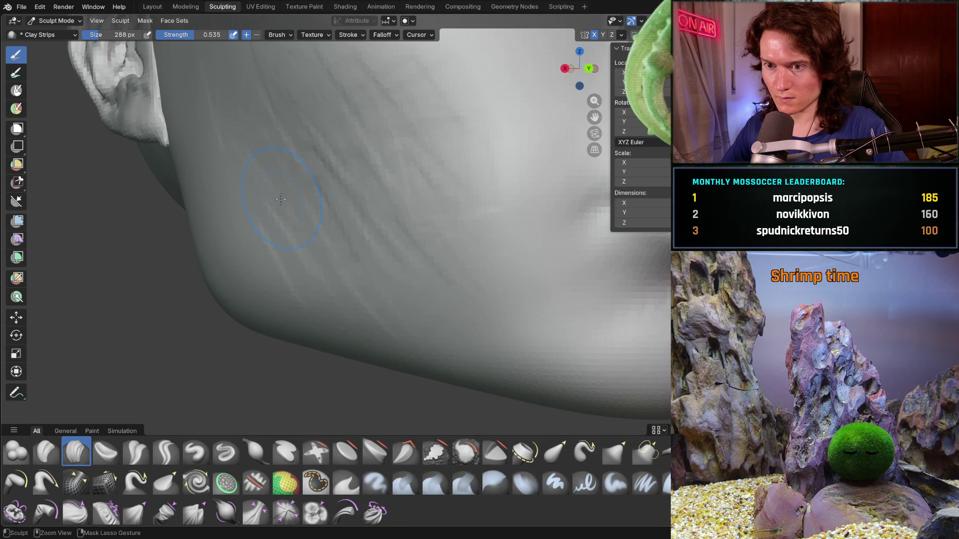
Step: Add a stroke on the left cheek beside the ear and orbit round to the side profile
middle_click_drag(284, 213, 274, 229)
scroll(349, 200, "up", 5)
left_click_drag(358, 198, 355, 200)
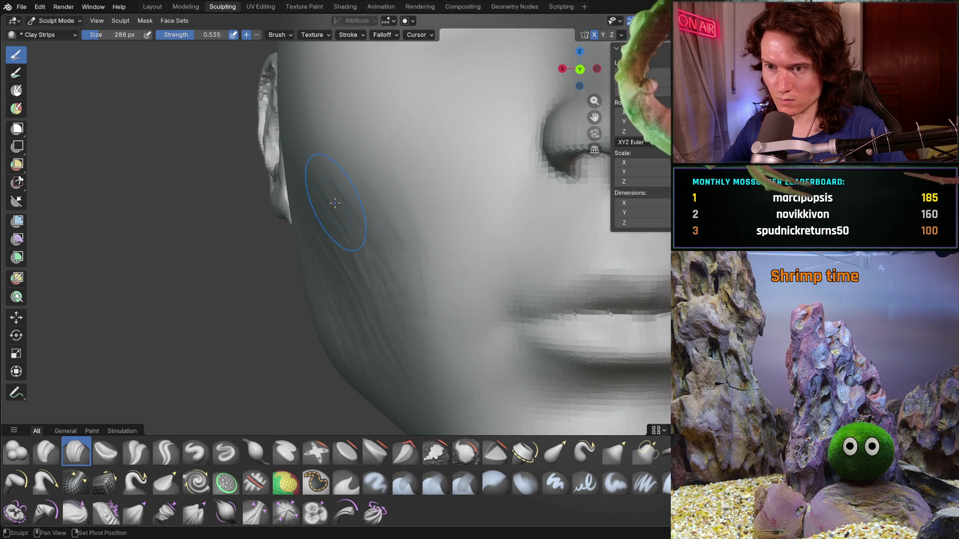
mouse_move(400, 331)
middle_mouse_down()
mouse_move(401, 361)
mouse_move(432, 375)
middle_mouse_up()
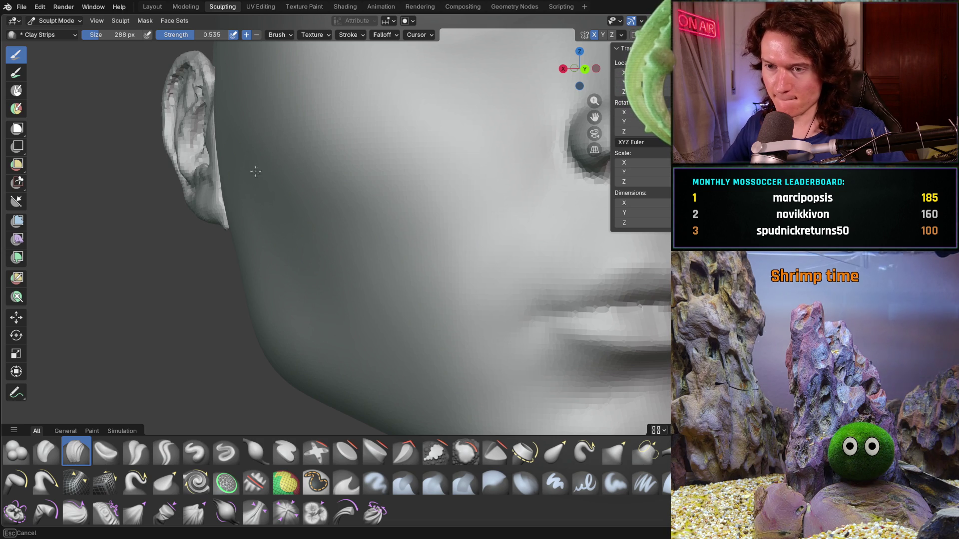
middle_click_drag(423, 326, 323, 245)
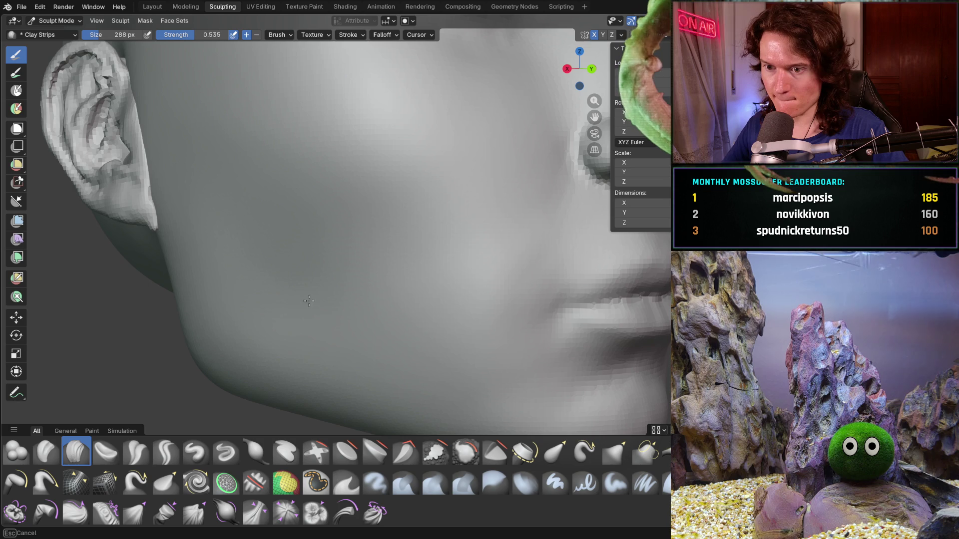
mouse_move(412, 255)
middle_mouse_down()
mouse_move(360, 295)
mouse_move(364, 321)
mouse_move(378, 313)
mouse_move(381, 279)
mouse_move(429, 210)
mouse_move(474, 194)
mouse_move(511, 255)
middle_mouse_up()
middle_click_drag(447, 206, 509, 274)
scroll(267, 209, "up", 3)
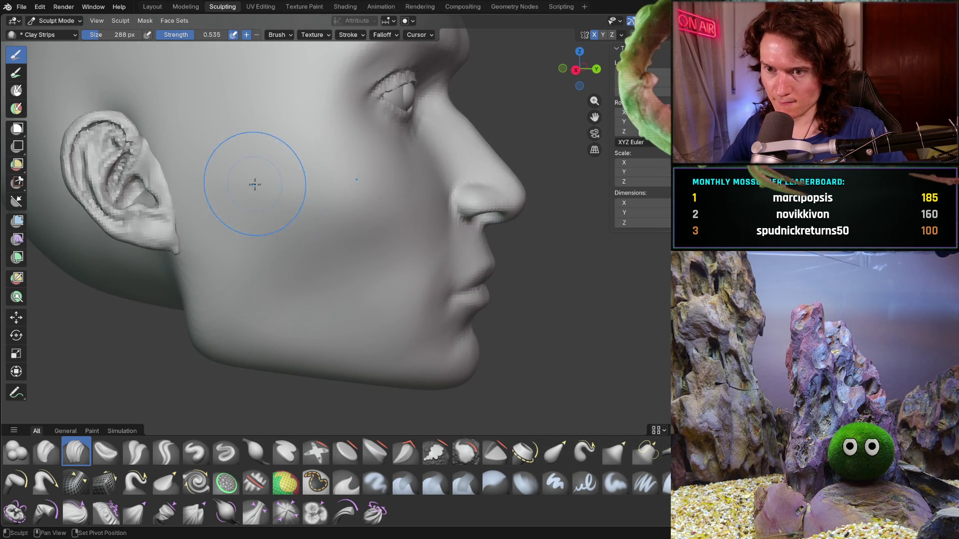
middle_click_drag(278, 300, 278, 299)
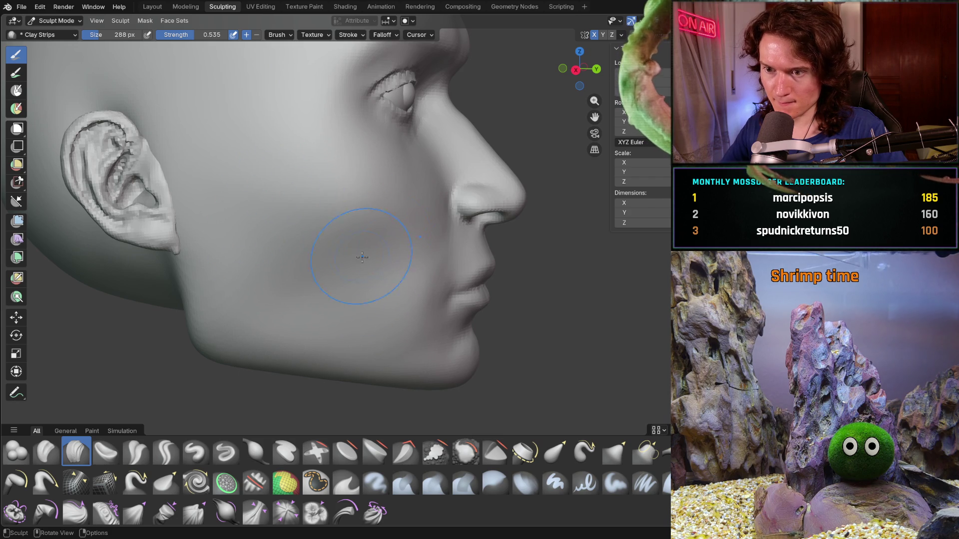
scroll(375, 308, "down", 5)
middle_click_drag(430, 314, 364, 276)
mouse_move(370, 321)
middle_mouse_down()
mouse_move(314, 306)
mouse_move(366, 314)
middle_mouse_up()
scroll(359, 328, "down", 2)
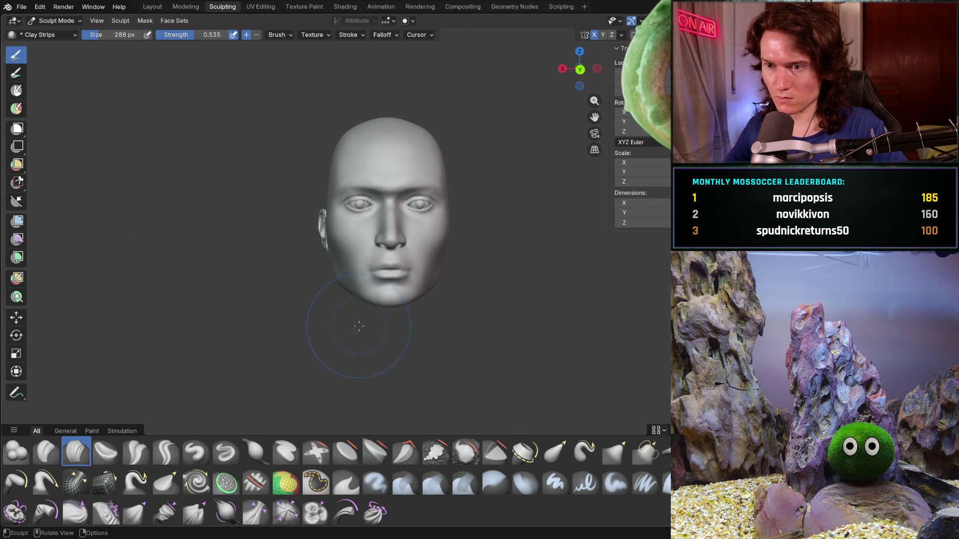
scroll(322, 314, "down", 2)
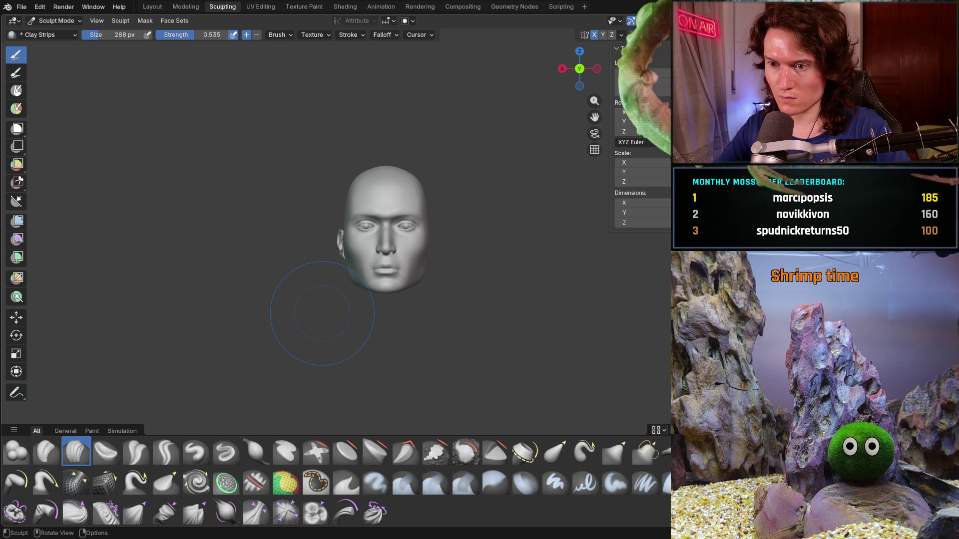
scroll(380, 309, "up", 8)
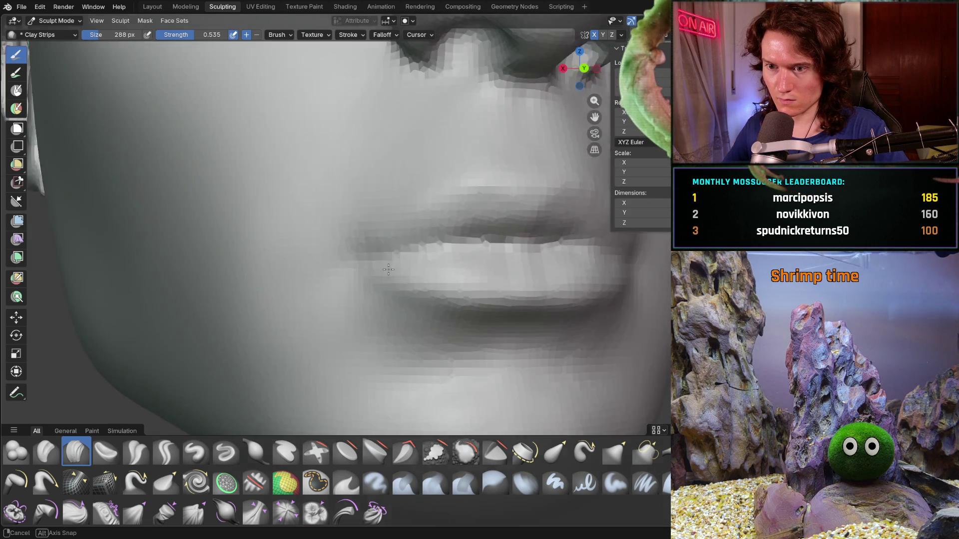
mouse_move(349, 262)
middle_mouse_down()
mouse_move(400, 262)
mouse_move(407, 214)
mouse_move(342, 246)
mouse_move(378, 243)
mouse_move(316, 211)
middle_mouse_up()
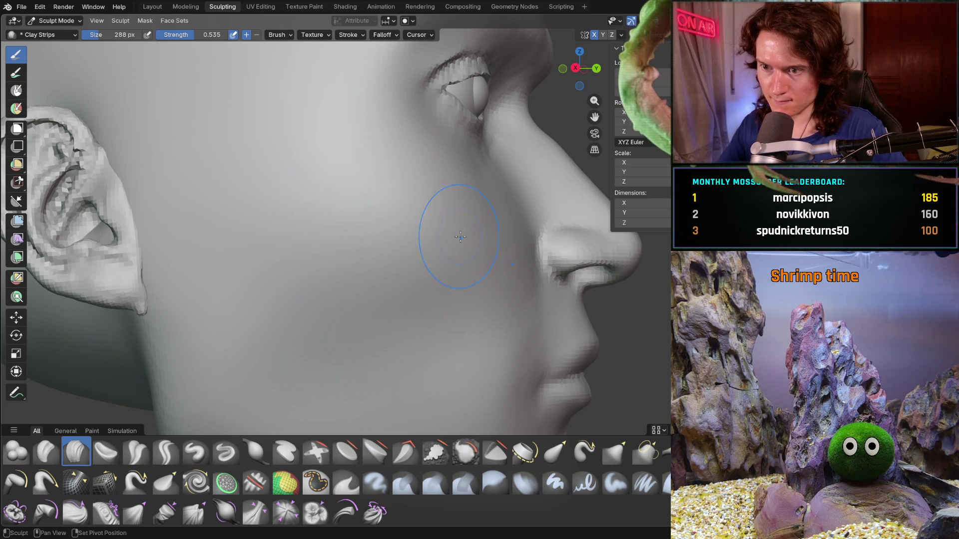
scroll(375, 204, "down", 4)
scroll(375, 204, "down", 5)
mouse_move(375, 204)
middle_mouse_down()
mouse_move(344, 271)
mouse_move(263, 235)
middle_mouse_up()
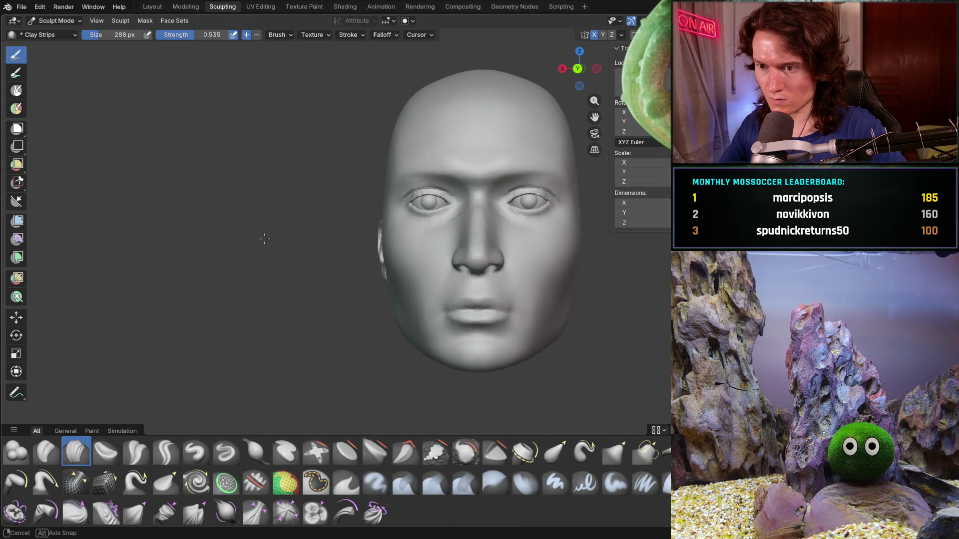
scroll(278, 253, "up", 5)
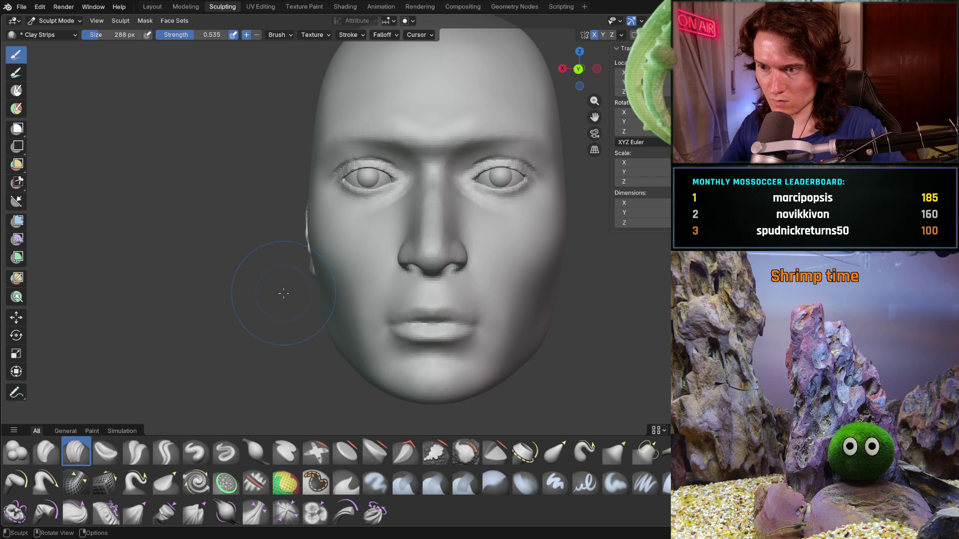
scroll(402, 279, "up", 5)
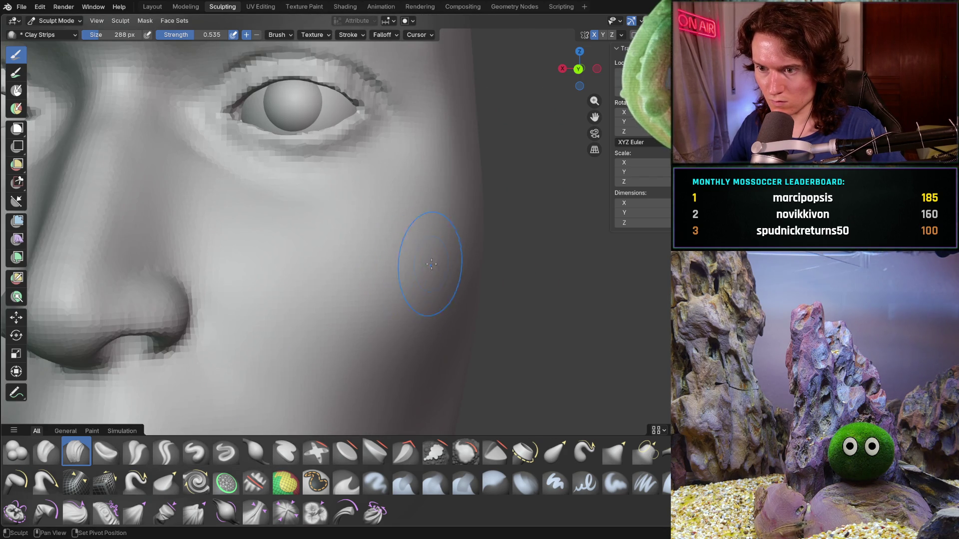
middle_click_drag(432, 270, 433, 270)
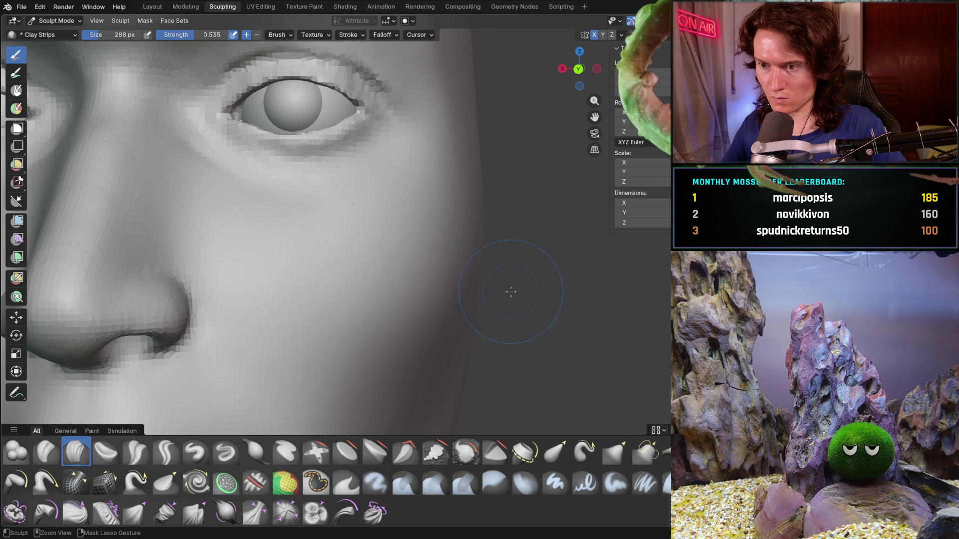
scroll(510, 278, "down", 5)
mouse_move(450, 291)
middle_mouse_down()
mouse_move(479, 300)
mouse_move(493, 284)
mouse_move(465, 263)
mouse_move(478, 237)
mouse_move(505, 235)
mouse_move(500, 173)
middle_mouse_up()
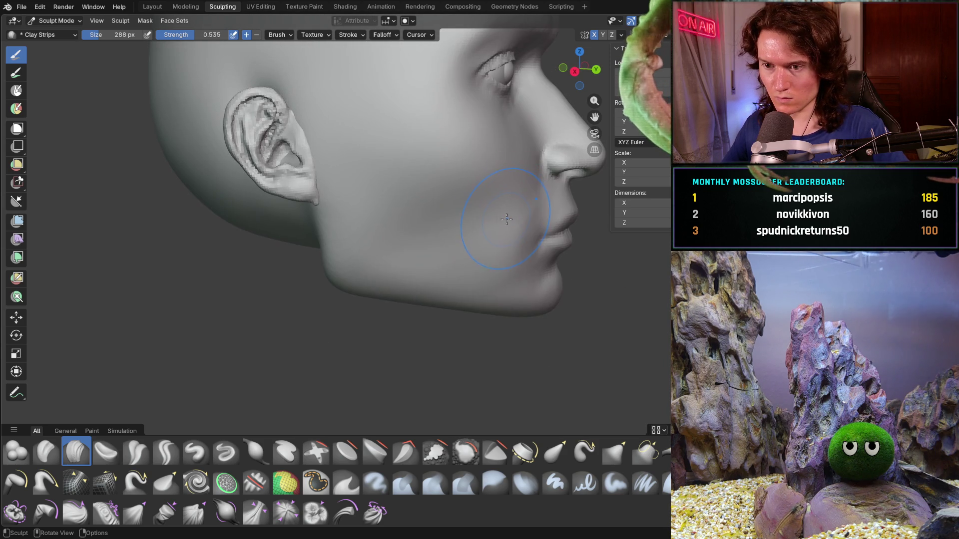
scroll(480, 208, "down", 3)
mouse_move(479, 208)
middle_mouse_down()
mouse_move(545, 242)
mouse_move(584, 213)
mouse_move(509, 229)
middle_mouse_up()
key("KP_3")
scroll(549, 250, "up", 4)
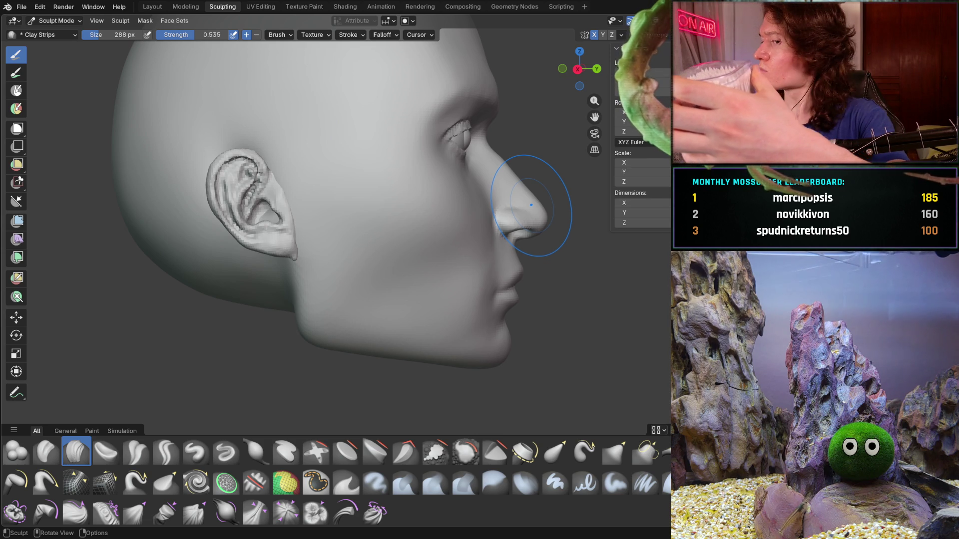
mouse_move(482, 369)
middle_mouse_down()
mouse_move(484, 355)
mouse_move(495, 385)
mouse_move(489, 352)
mouse_move(456, 336)
mouse_move(432, 289)
mouse_move(399, 259)
mouse_move(360, 307)
mouse_move(276, 291)
mouse_move(482, 278)
mouse_move(390, 312)
mouse_move(533, 325)
mouse_move(454, 342)
mouse_move(452, 360)
middle_mouse_up()
mouse_move(418, 278)
middle_mouse_down("ctrl")
mouse_move(446, 245)
mouse_move(442, 310)
middle_mouse_up("ctrl")
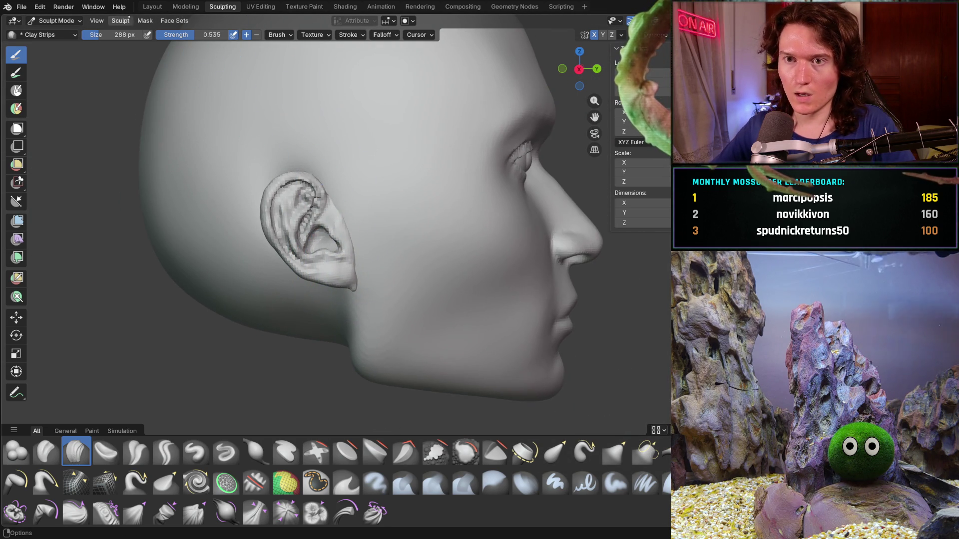
mouse_move(253, 149)
middle_mouse_down()
mouse_move(325, 220)
mouse_move(272, 219)
middle_mouse_up()
scroll(304, 222, "up", 5)
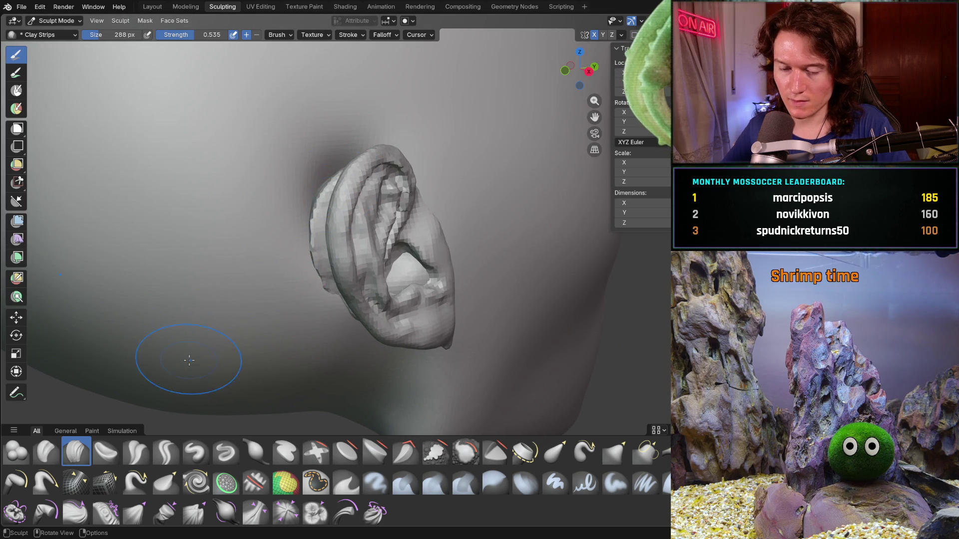
Step: Build up clay along the back edge and top of the ear
mouse_move(321, 203)
left_mouse_down()
mouse_move(360, 220)
mouse_move(348, 189)
left_mouse_up()
middle_click_drag(349, 189, 316, 221)
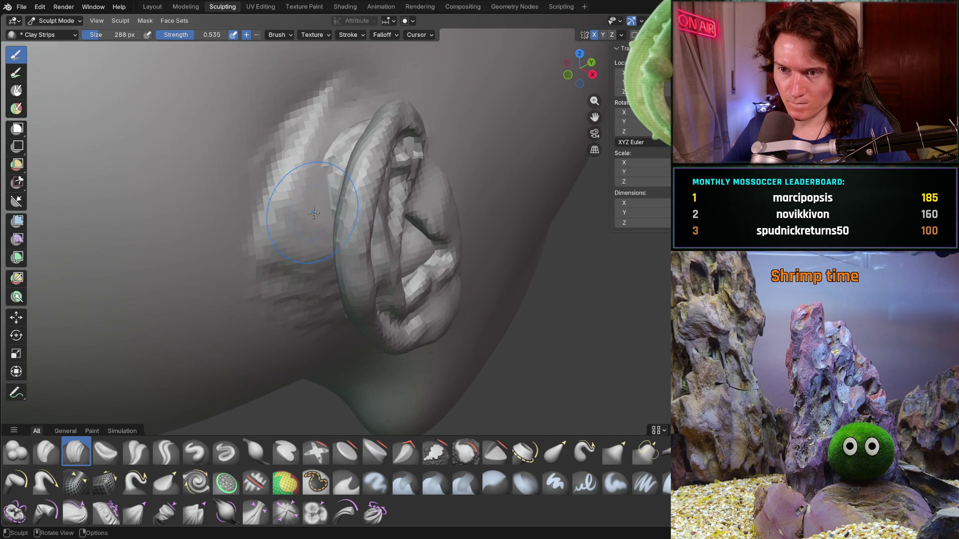
left_click_drag(342, 124, 377, 117)
middle_click_drag(372, 113, 235, 106)
scroll(244, 150, "down", 8)
mouse_move(250, 207)
middle_mouse_down()
mouse_move(208, 178)
mouse_move(235, 214)
mouse_move(235, 150)
mouse_move(317, 252)
middle_mouse_up()
scroll(235, 150, "up", 5)
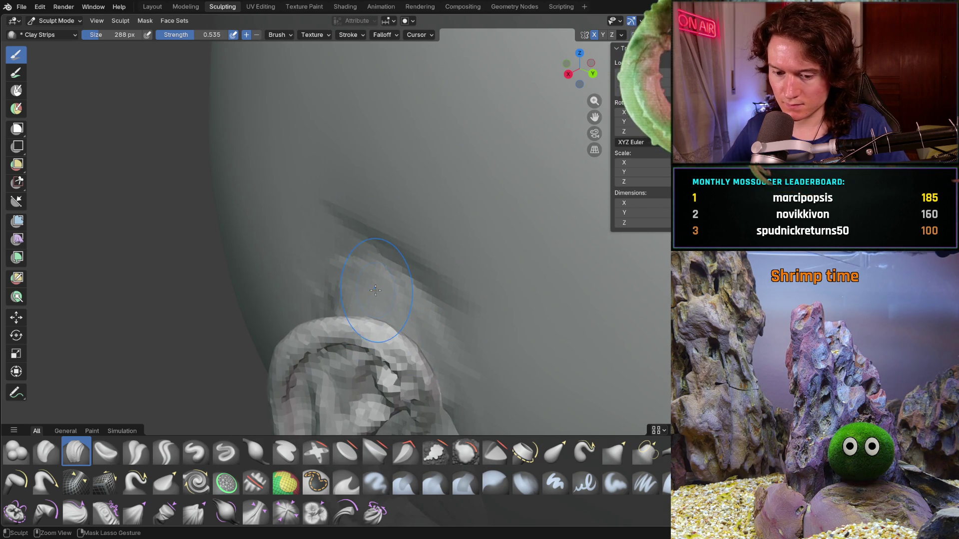
Step: Switch to the Grab brush and pull the surface behind the ear downward
mouse_move(367, 294)
middle_mouse_down()
mouse_move(483, 288)
mouse_move(424, 247)
middle_mouse_up()
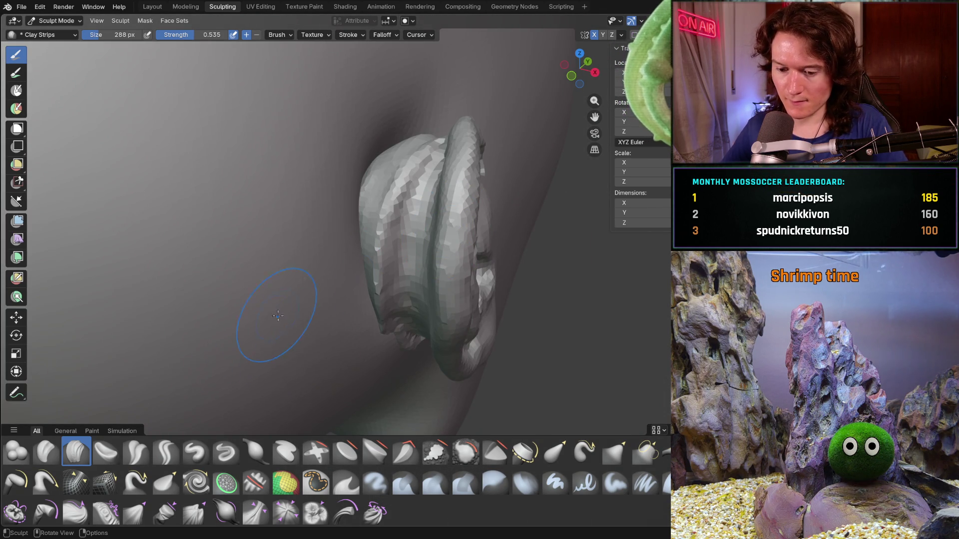
key("g")
left_click_drag(374, 155, 382, 191)
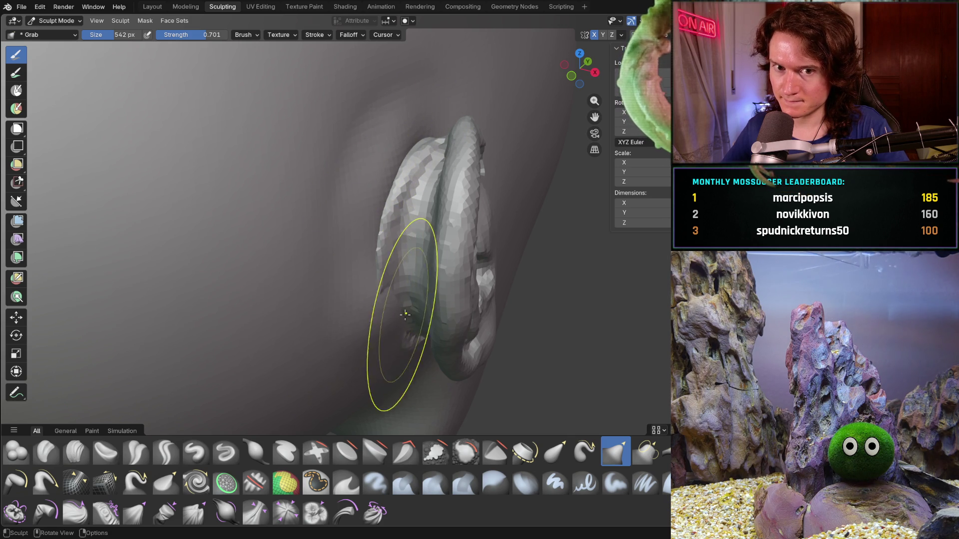
Step: Grab-reshape the skin and edge where the ear meets the head, checking it from several angles
left_click_drag(414, 324, 424, 331)
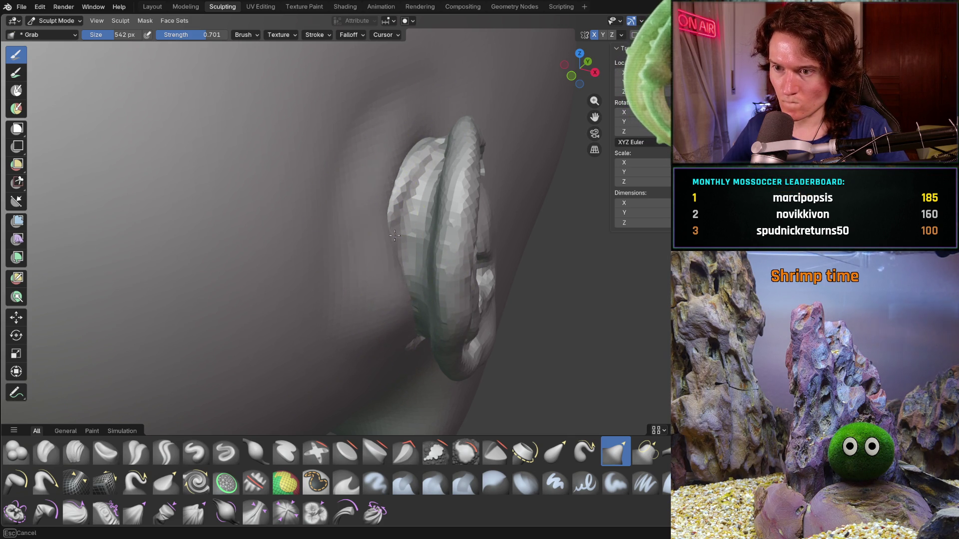
left_click_drag(392, 236, 398, 201)
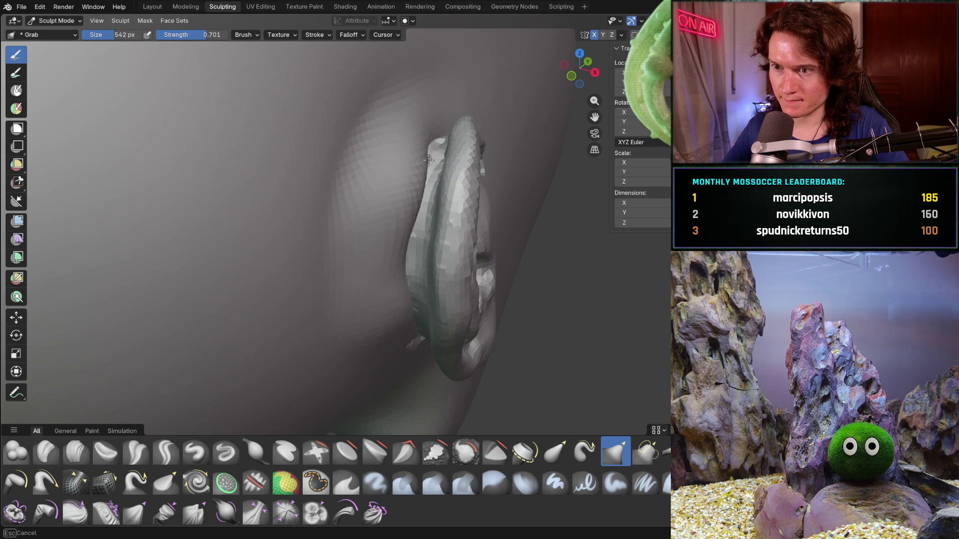
mouse_move(426, 163)
middle_mouse_down()
mouse_move(311, 188)
mouse_move(385, 164)
mouse_move(393, 134)
middle_mouse_up()
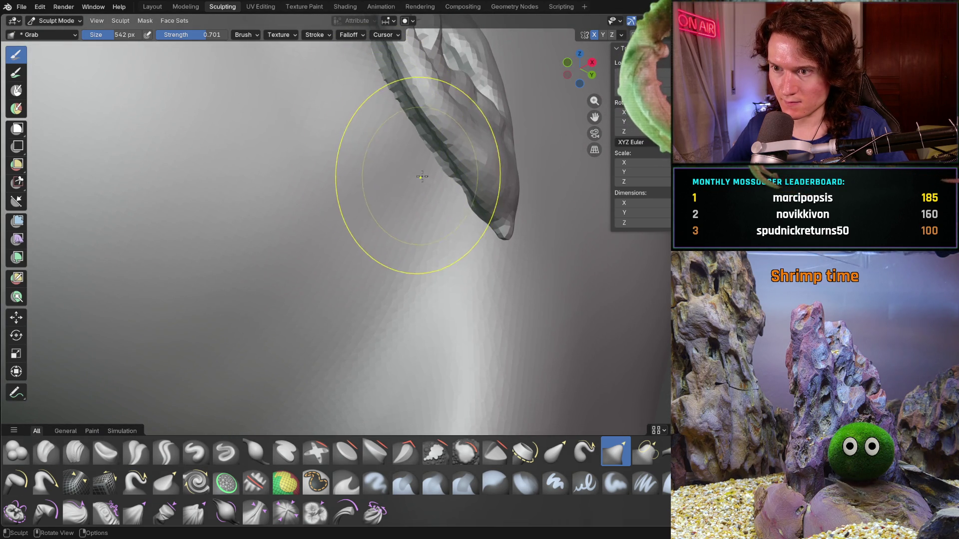
mouse_move(382, 145)
middle_mouse_down()
mouse_move(427, 188)
mouse_move(419, 165)
middle_mouse_up()
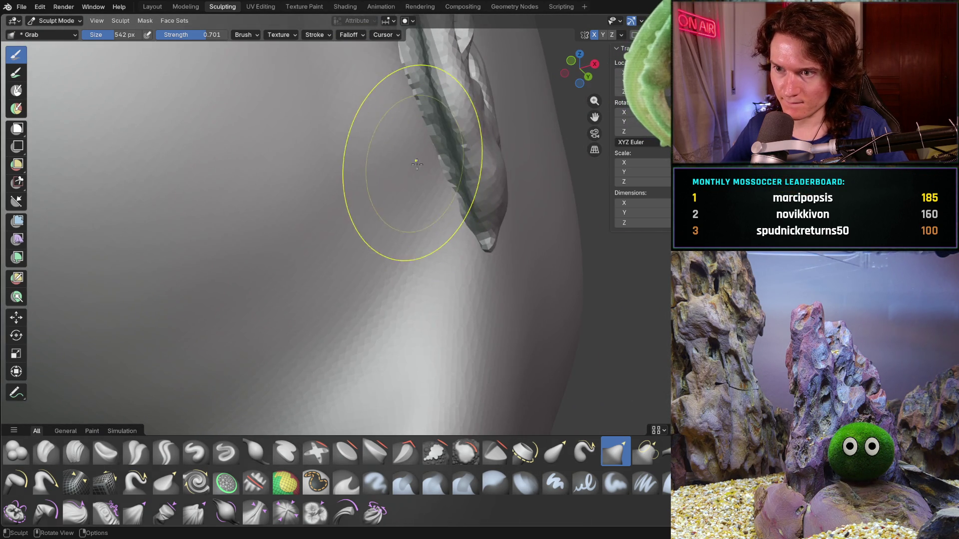
middle_click_drag(392, 84, 401, 243)
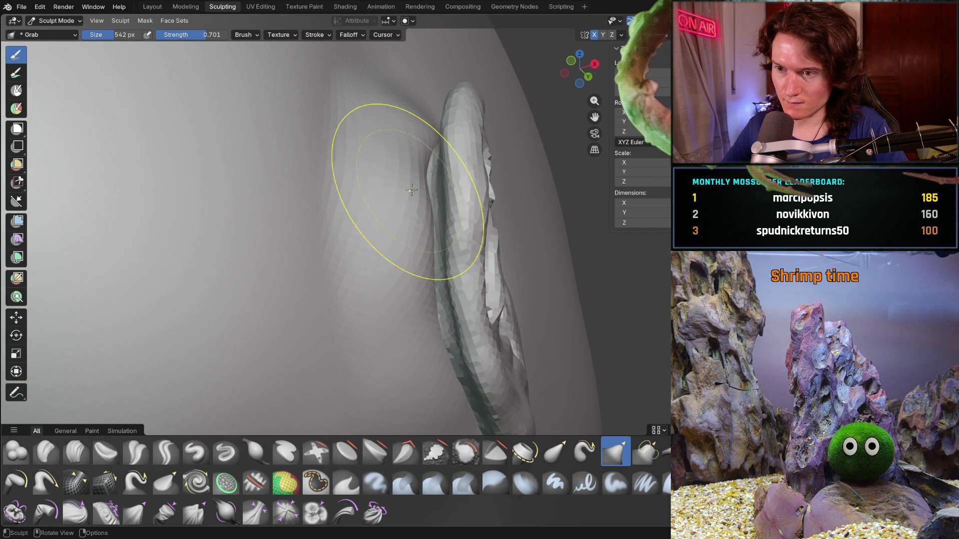
mouse_move(438, 155)
middle_mouse_down()
mouse_move(407, 246)
mouse_move(434, 205)
middle_mouse_up()
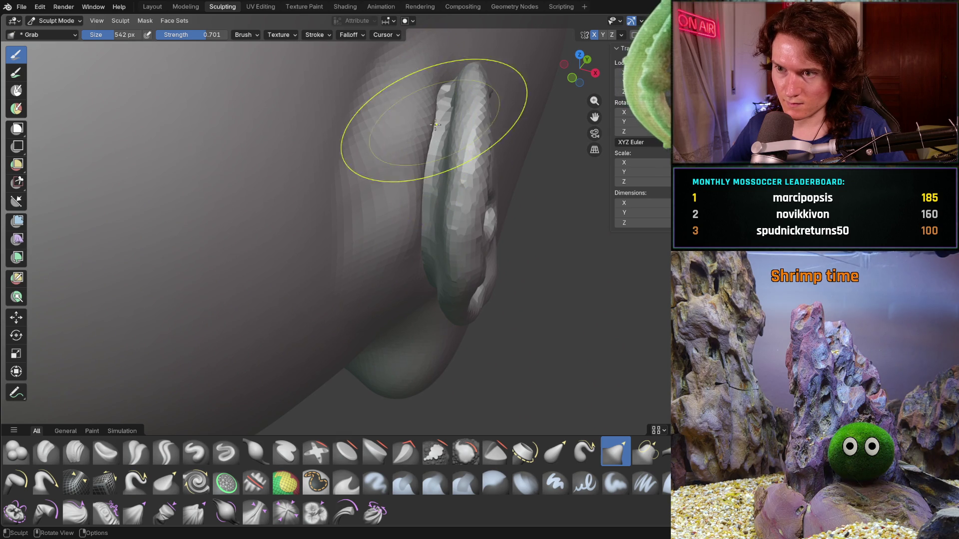
Step: Pull back to see the whole head and make Clay Strips the active brush
middle_click_drag(417, 202, 417, 202)
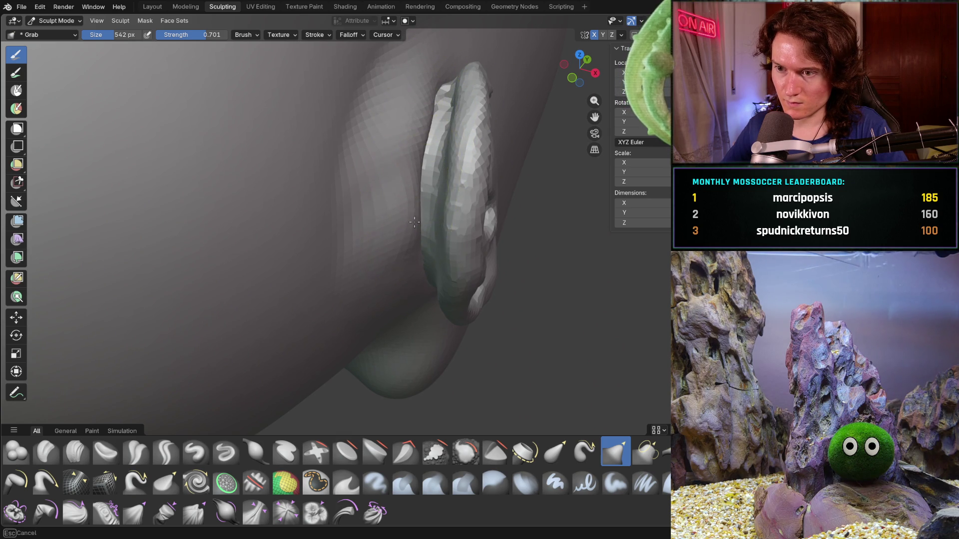
mouse_move(430, 132)
middle_mouse_down()
mouse_move(339, 204)
mouse_move(344, 223)
mouse_move(300, 250)
mouse_move(220, 268)
mouse_move(310, 272)
mouse_move(398, 357)
mouse_move(509, 319)
mouse_move(500, 290)
mouse_move(541, 246)
mouse_move(411, 223)
mouse_move(314, 245)
mouse_move(302, 220)
mouse_move(310, 200)
mouse_move(308, 232)
mouse_move(342, 179)
middle_mouse_up()
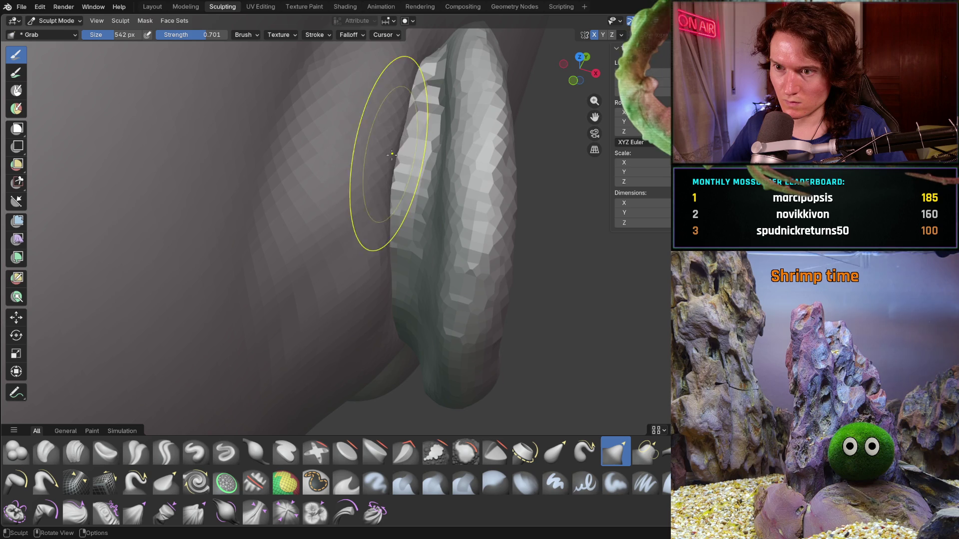
scroll(392, 275, "down", 5)
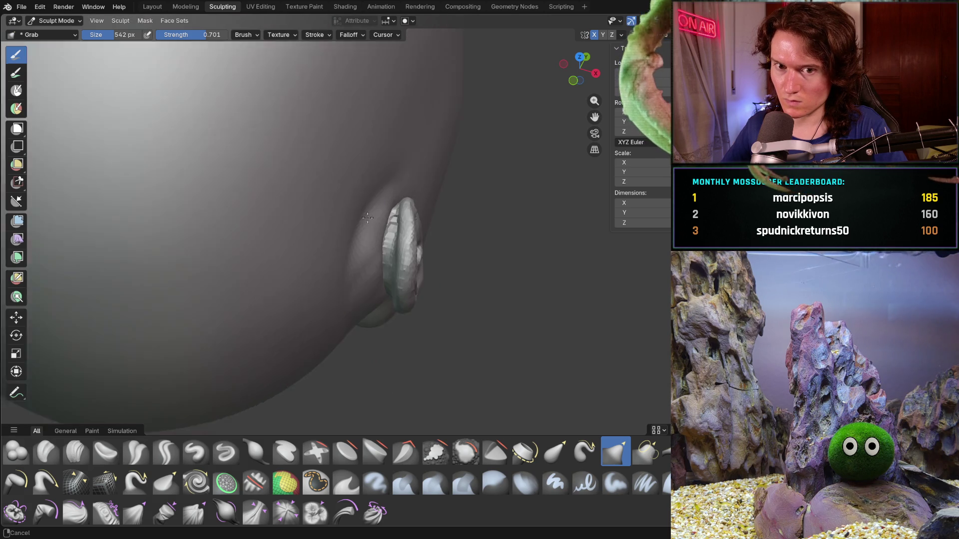
scroll(395, 240, "up", 6)
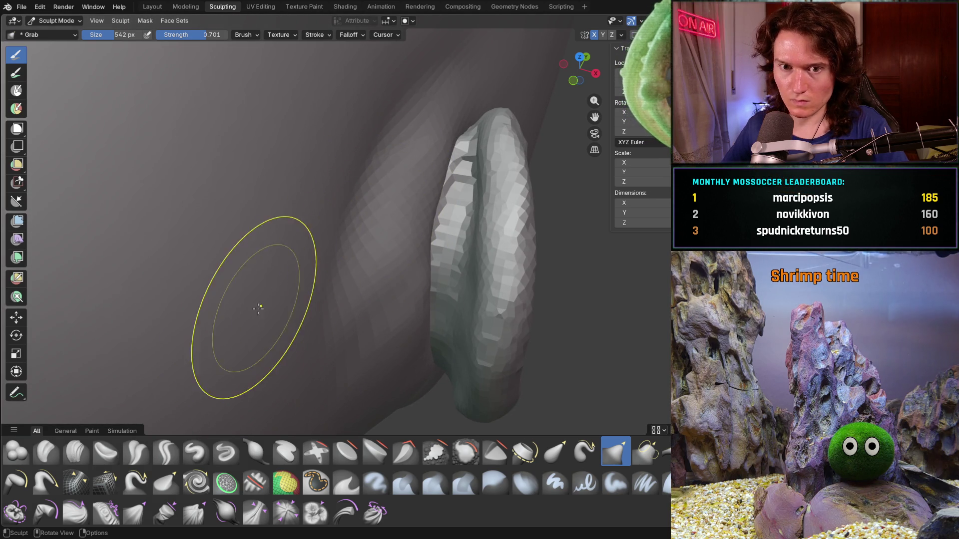
left_click(75, 452)
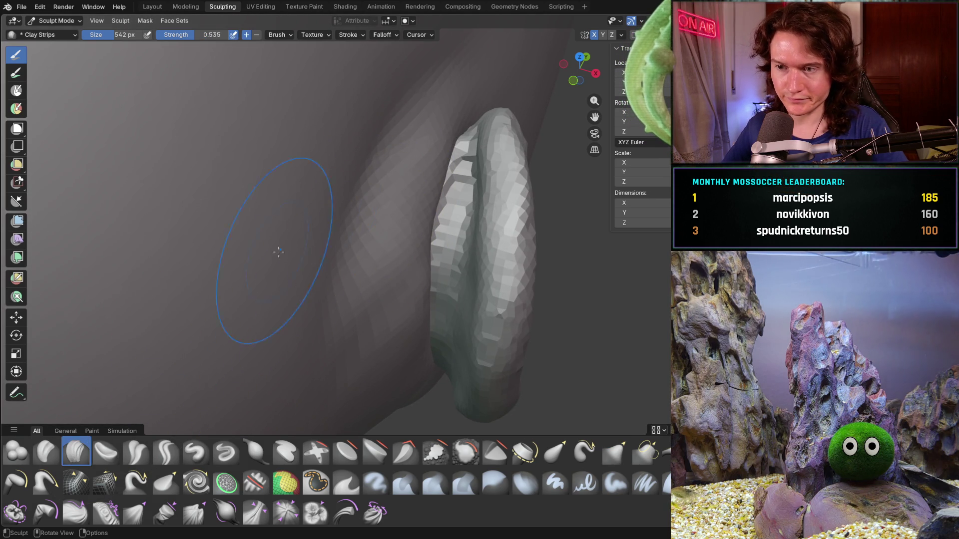
Step: Smooth the surface beside and below the ear with the Smooth brush
key("s")
left_click_drag(401, 142, 349, 195)
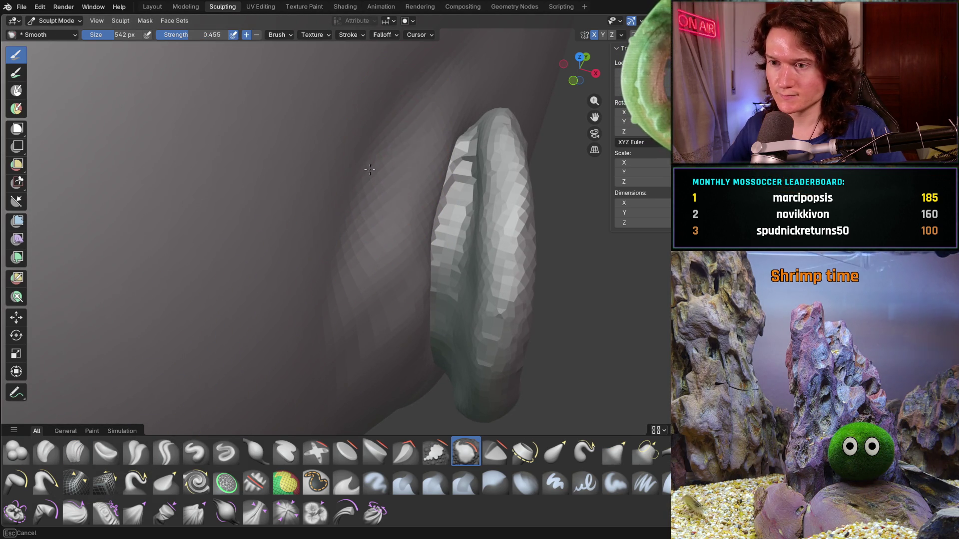
mouse_move(444, 119)
left_mouse_down()
mouse_move(349, 373)
mouse_move(396, 389)
left_mouse_up()
left_click_drag(338, 296, 329, 212)
Step: Inspect the smoothed area from beneath and around the ear, then frame the whole head
left_click_drag(389, 158, 360, 300)
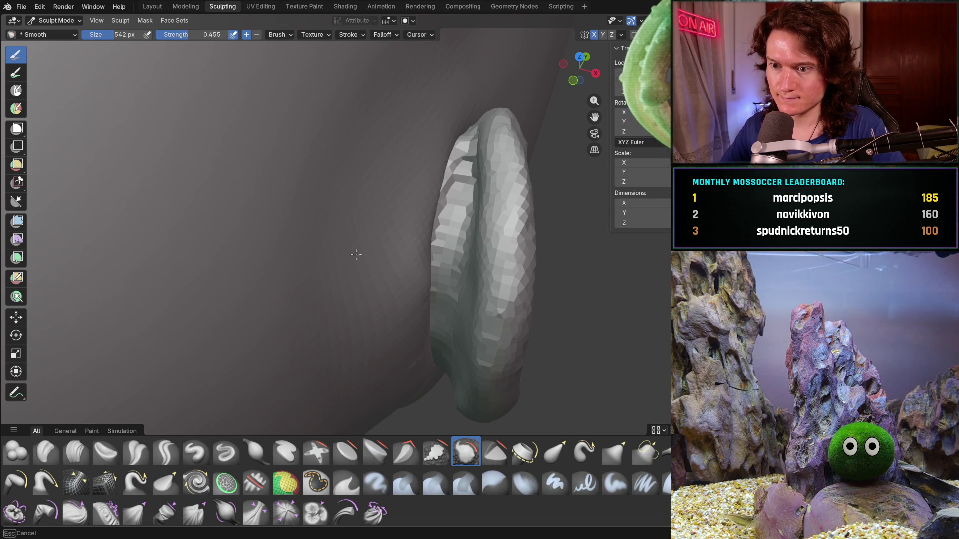
middle_click_drag(353, 353, 309, 287)
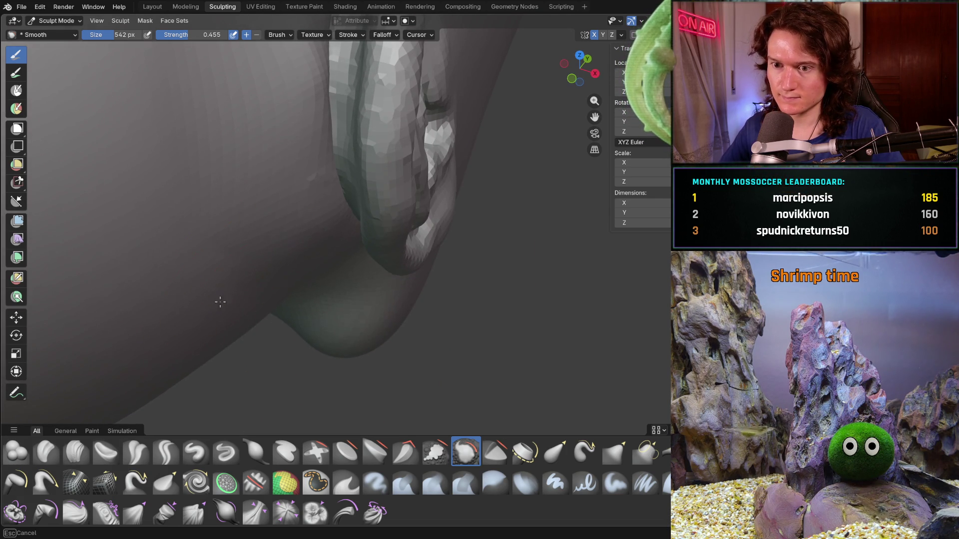
middle_click_drag(259, 240, 216, 215)
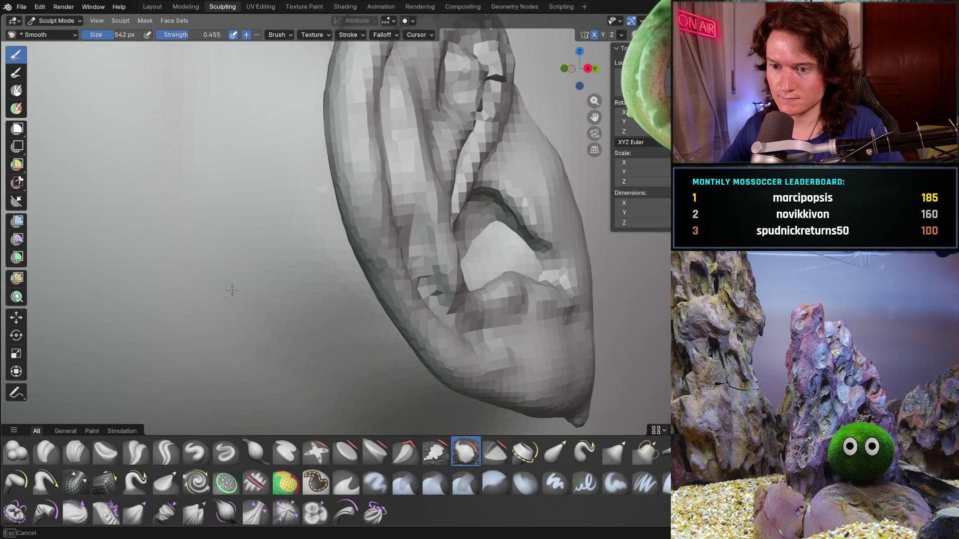
middle_click_drag(285, 332, 292, 212)
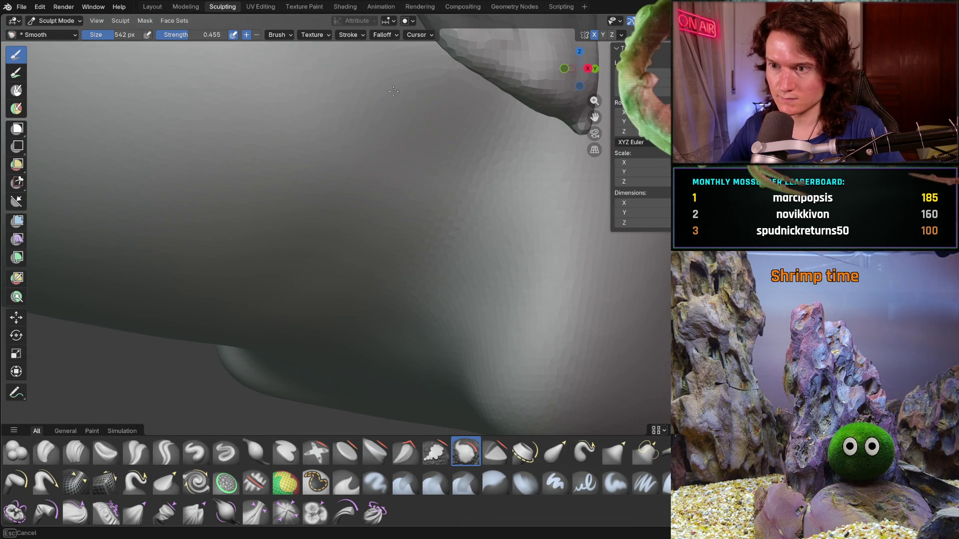
mouse_move(309, 117)
middle_mouse_down()
mouse_move(480, 125)
mouse_move(400, 100)
middle_mouse_up()
key("KP_Decimal")
Step: Zoom in on the side of the head near the ear and return to Clay Strips
mouse_move(361, 170)
middle_mouse_down()
mouse_move(439, 208)
mouse_move(299, 300)
middle_mouse_up()
scroll(388, 178, "up", 5)
scroll(419, 187, "up", 2)
left_click(76, 452)
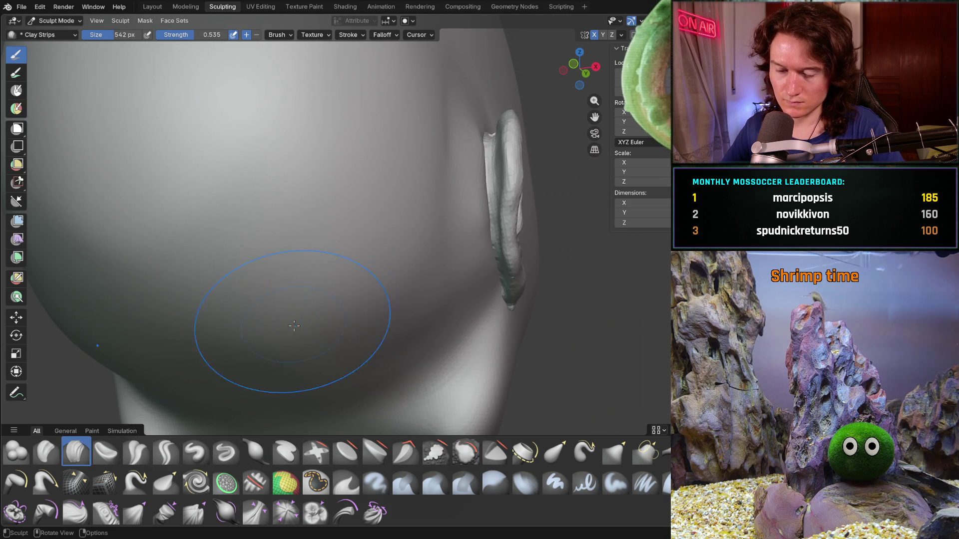
Step: Shrink the Clay Strips brush to 132 px and lay a strip near the cheek
middle_click_drag(438, 267, 417, 259)
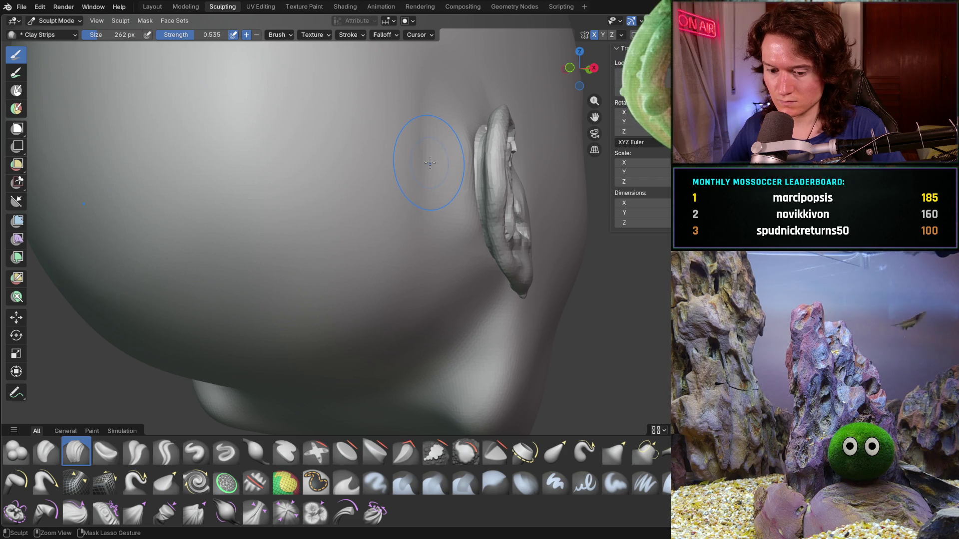
key("f")
left_click(411, 177)
left_click_drag(427, 161, 420, 158)
Step: Orbit around the back and front of the head to a close side view of the ear
middle_click_drag(425, 129, 426, 199)
mouse_move(444, 230)
middle_mouse_down()
mouse_move(497, 253)
mouse_move(447, 264)
middle_mouse_up()
middle_click_drag(453, 203, 453, 202)
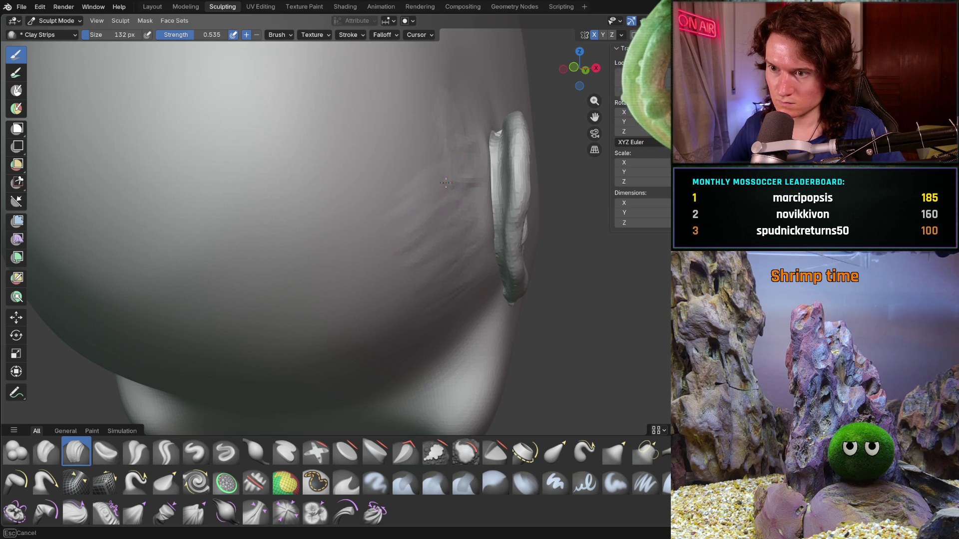
mouse_move(404, 134)
middle_mouse_down()
mouse_move(487, 99)
mouse_move(468, 95)
mouse_move(362, 132)
middle_mouse_up()
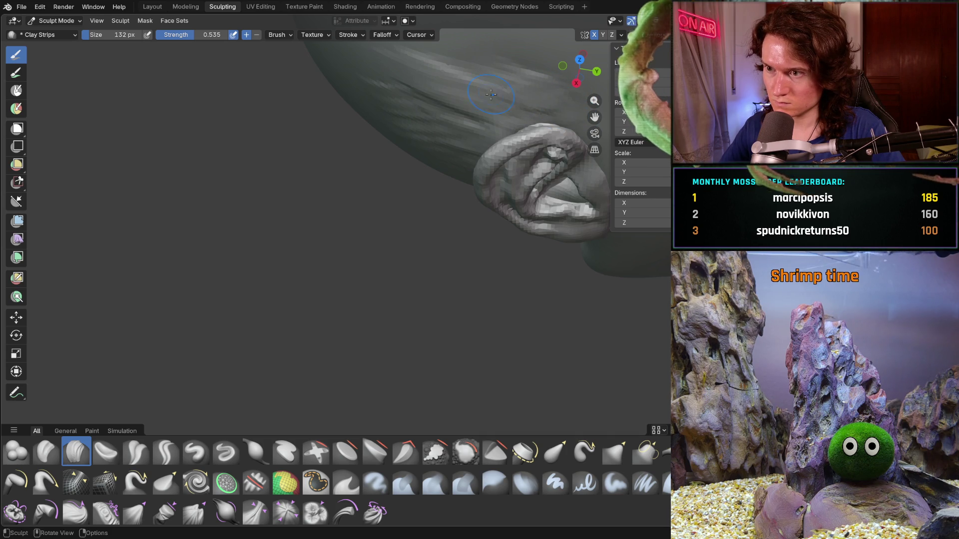
left_click_drag(580, 70, 588, 64)
key("Home")
mouse_move(492, 129)
middle_mouse_down()
mouse_move(300, 154)
mouse_move(291, 168)
middle_mouse_up()
scroll(290, 168, "up", 4)
middle_click_drag(360, 182, 378, 215)
Step: Paint vertical hair-like clay strokes above and beside the ear
mouse_move(379, 215)
left_mouse_down()
mouse_move(382, 227)
mouse_move(402, 175)
left_mouse_up()
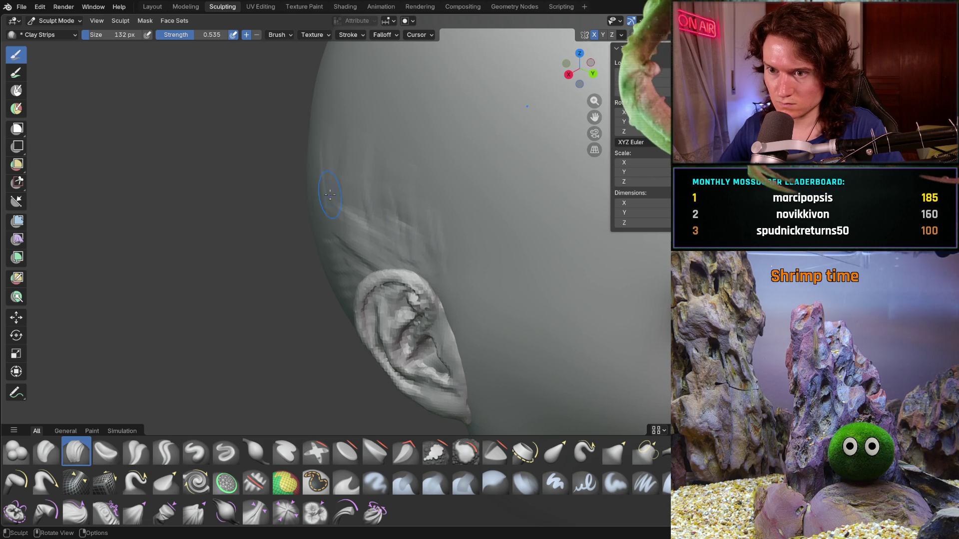
left_click_drag(375, 75, 394, 190)
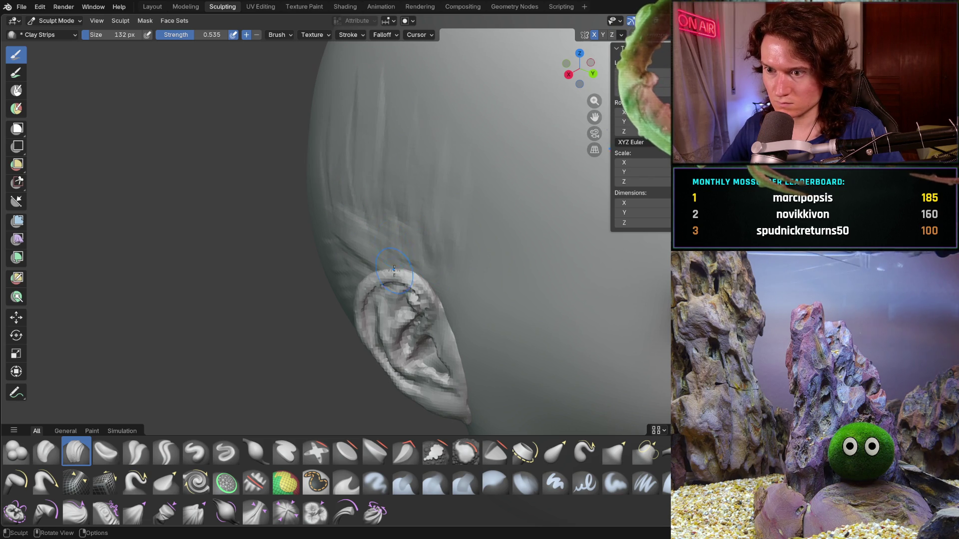
mouse_move(439, 276)
middle_mouse_down()
mouse_move(508, 211)
mouse_move(434, 299)
middle_mouse_up()
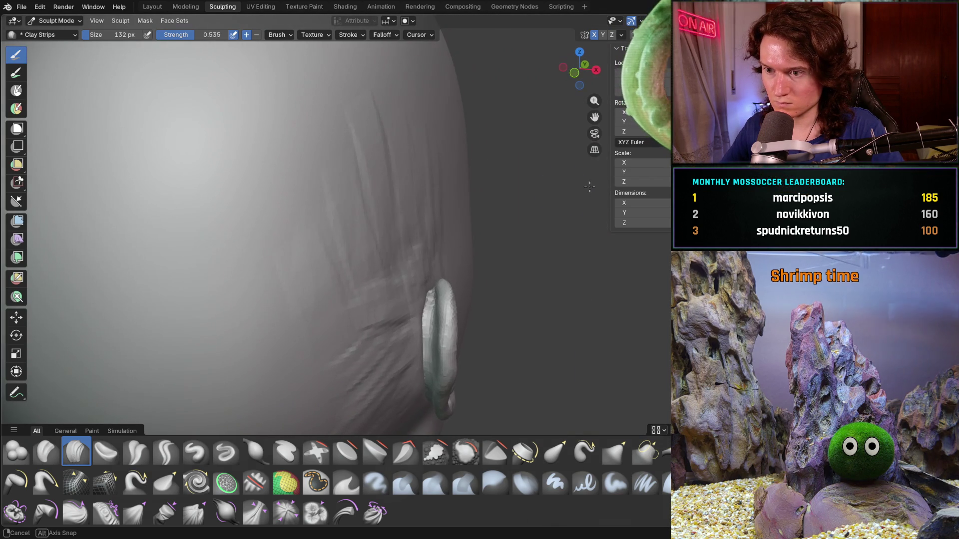
left_click_drag(382, 272, 392, 302)
scroll(419, 308, "down", 5)
mouse_move(418, 308)
middle_mouse_down()
mouse_move(188, 186)
mouse_move(363, 283)
mouse_move(395, 250)
middle_mouse_up()
scroll(411, 228, "up", 5)
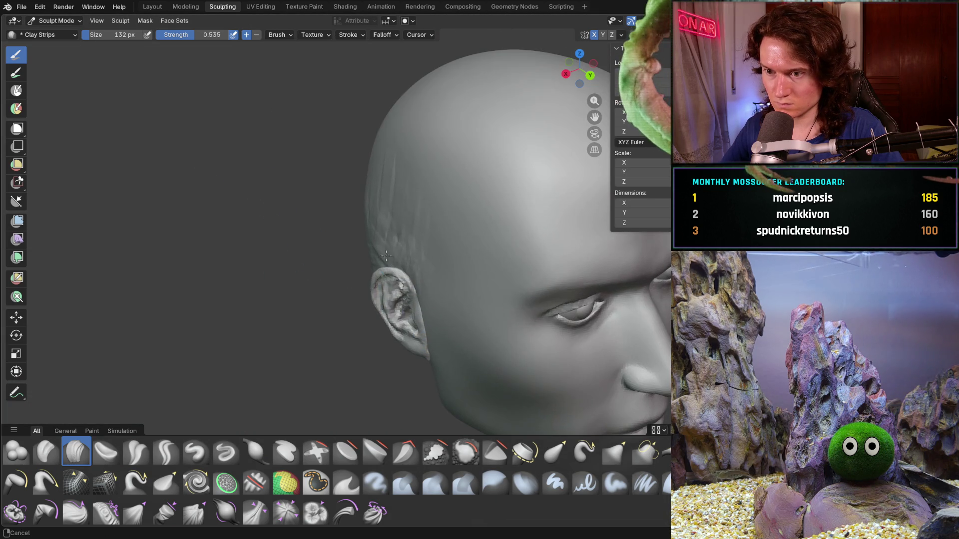
Step: Orbit the head to expose its top and the area behind the ear
middle_click_drag(388, 209, 390, 208)
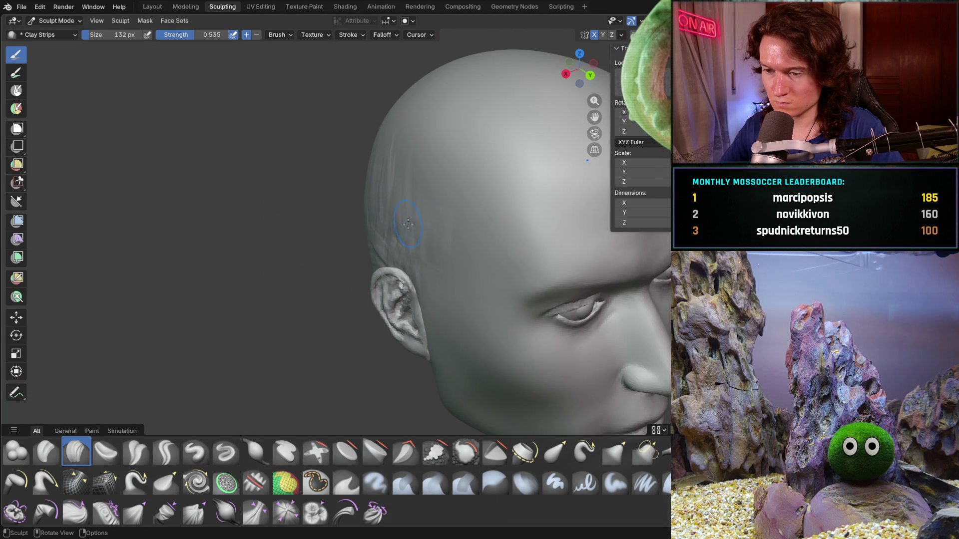
scroll(430, 270, "down", 5)
mouse_move(430, 270)
middle_mouse_down()
mouse_move(374, 227)
mouse_move(396, 248)
mouse_move(452, 233)
middle_mouse_up()
scroll(396, 249, "up", 5)
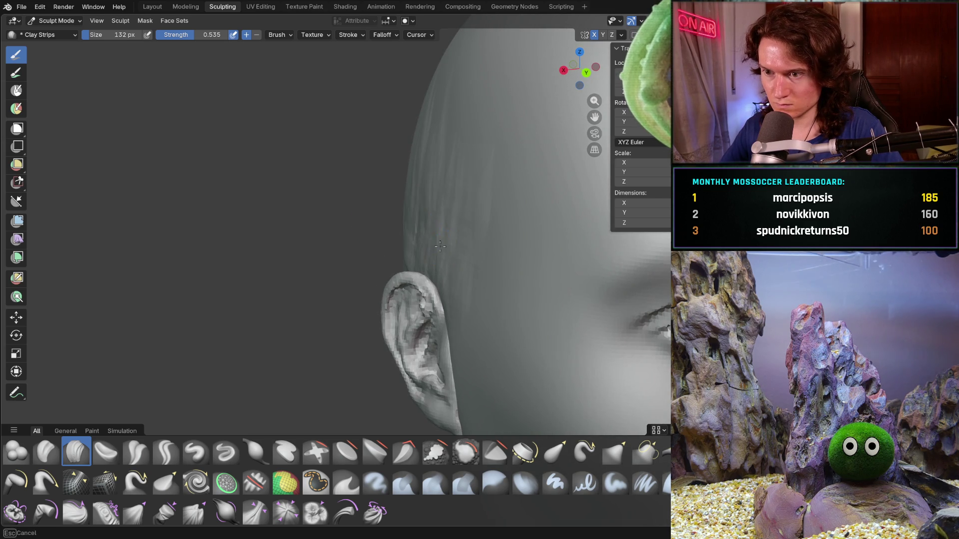
middle_click_drag(398, 244, 405, 171)
middle_click_drag(348, 327, 321, 256)
middle_click_drag(342, 374, 342, 374)
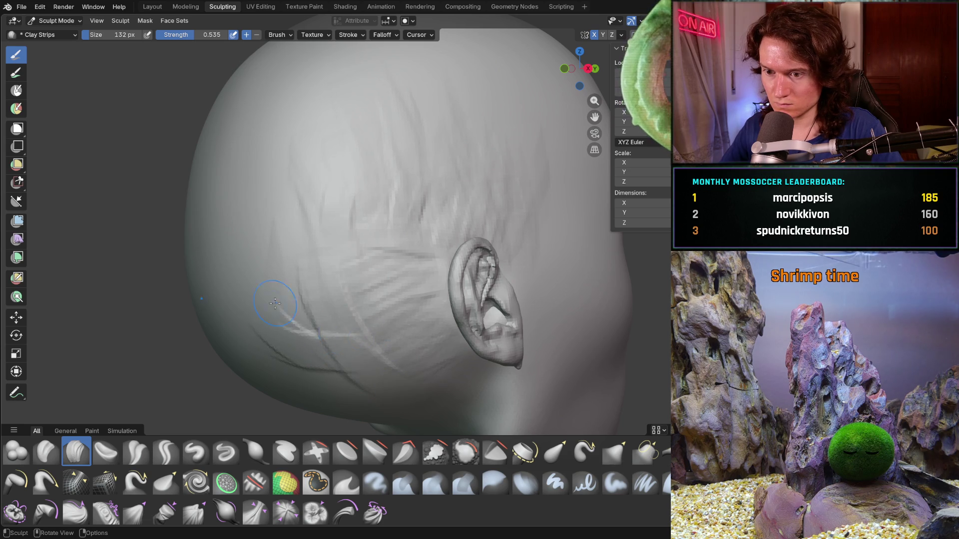
mouse_move(372, 340)
middle_mouse_down()
mouse_move(381, 372)
mouse_move(321, 316)
mouse_move(325, 228)
mouse_move(401, 274)
middle_mouse_up()
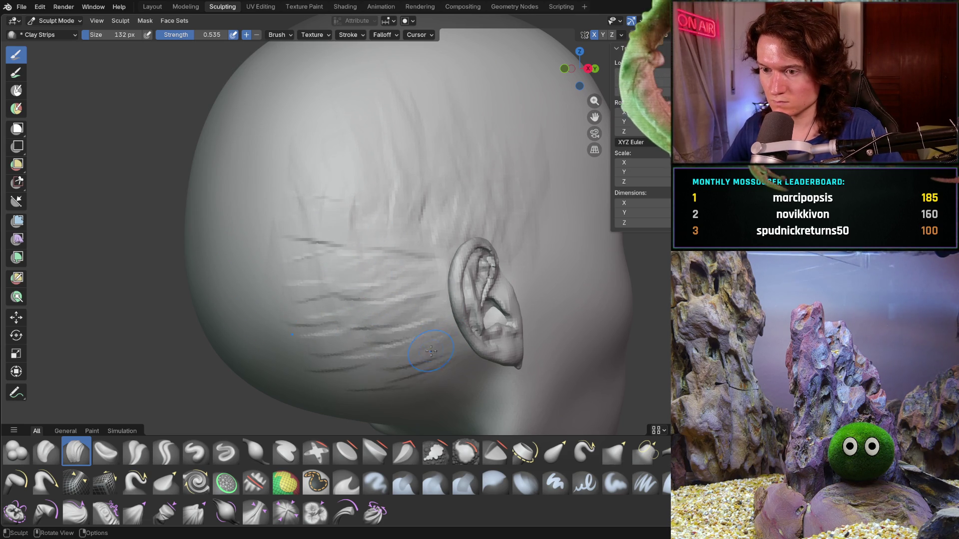
mouse_move(416, 365)
middle_mouse_down()
mouse_move(414, 297)
mouse_move(428, 299)
middle_mouse_up()
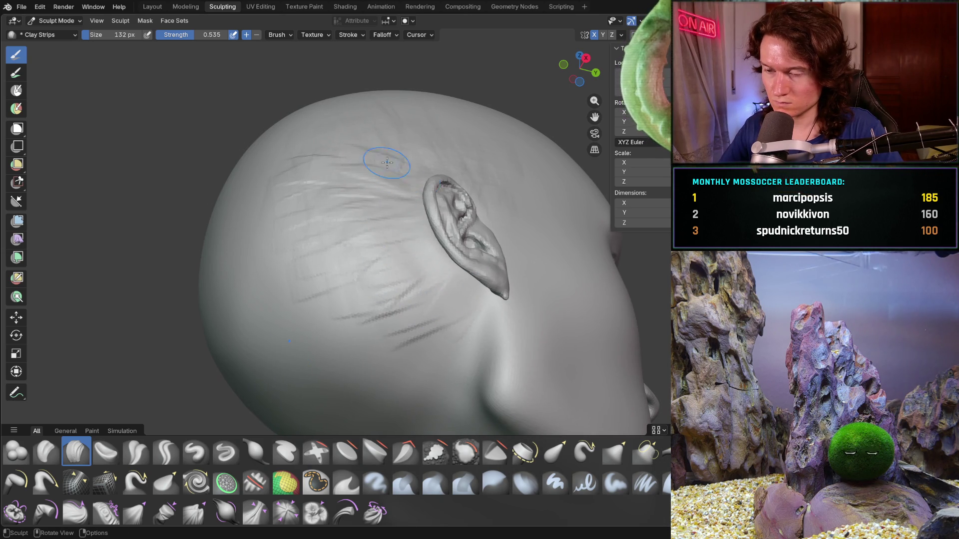
mouse_move(343, 160)
middle_mouse_down()
mouse_move(368, 160)
mouse_move(350, 130)
mouse_move(411, 176)
middle_mouse_up()
Step: Paint hair strokes across the upper head down toward the ear, then view the right profile
mouse_move(411, 176)
left_mouse_down()
mouse_move(482, 225)
mouse_move(501, 210)
mouse_move(457, 123)
left_mouse_up()
mouse_move(376, 150)
left_mouse_down()
mouse_move(347, 214)
mouse_move(409, 251)
mouse_move(501, 202)
left_mouse_up()
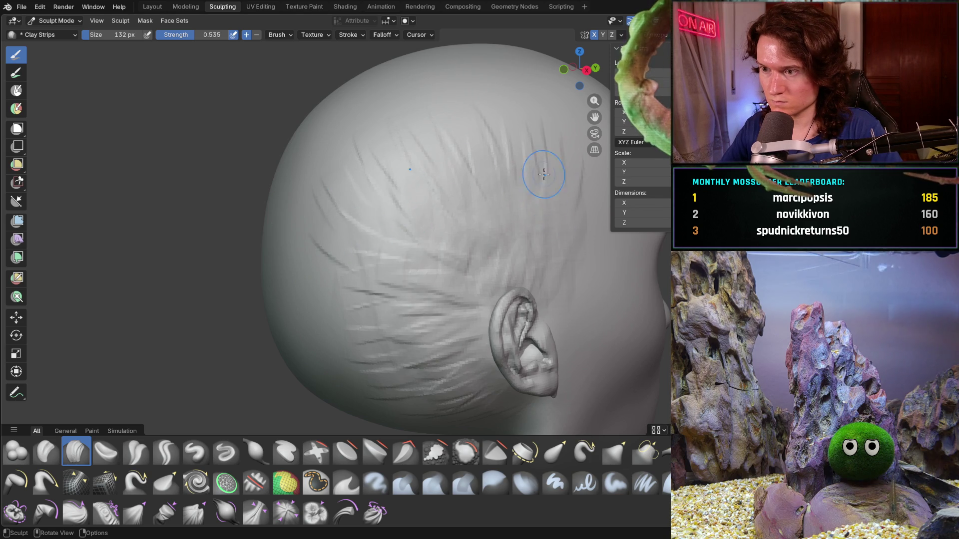
scroll(539, 171, "down", 5)
mouse_move(438, 139)
middle_mouse_down()
mouse_move(480, 203)
mouse_move(504, 211)
mouse_move(497, 220)
middle_mouse_up()
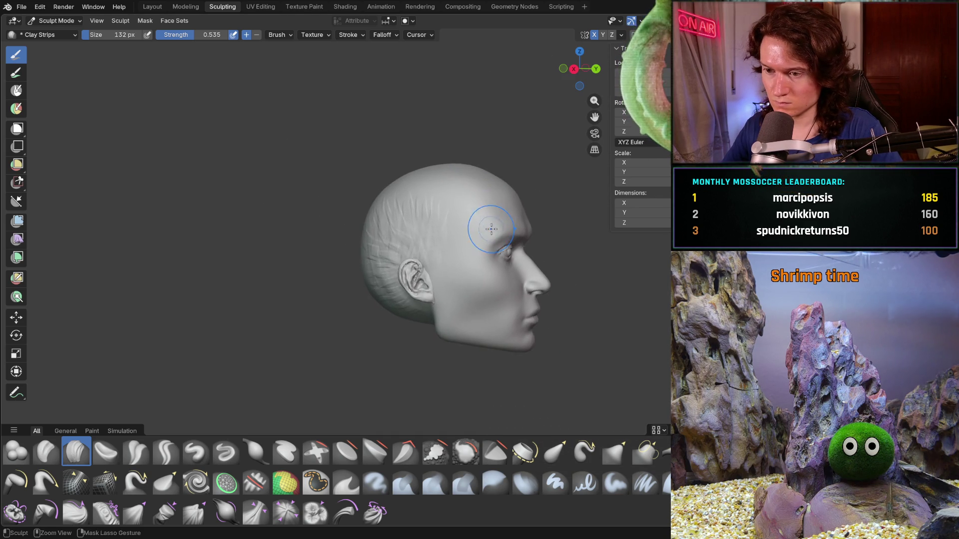
Step: Orbit to the front of the head and switch to a 320 px Smooth brush
scroll(496, 221, "up", 4)
scroll(467, 196, "down", 1)
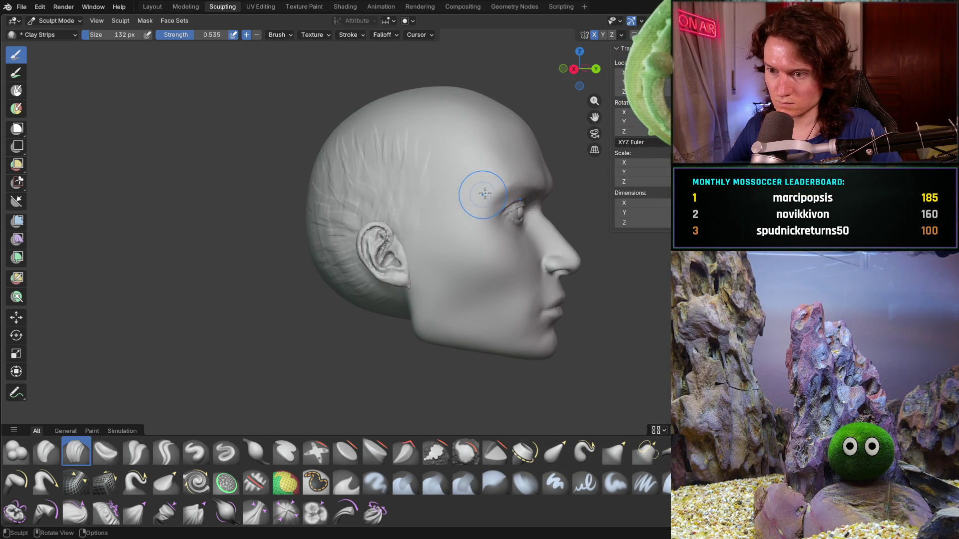
mouse_move(500, 176)
middle_mouse_down()
mouse_move(364, 215)
mouse_move(422, 227)
mouse_move(494, 148)
mouse_move(514, 185)
mouse_move(570, 211)
mouse_move(522, 231)
mouse_move(548, 285)
mouse_move(379, 141)
mouse_move(395, 143)
mouse_move(375, 295)
mouse_move(494, 280)
mouse_move(428, 272)
mouse_move(325, 302)
middle_mouse_up()
scroll(374, 296, "up", 2)
scroll(482, 278, "up", 3)
key("shift+s")
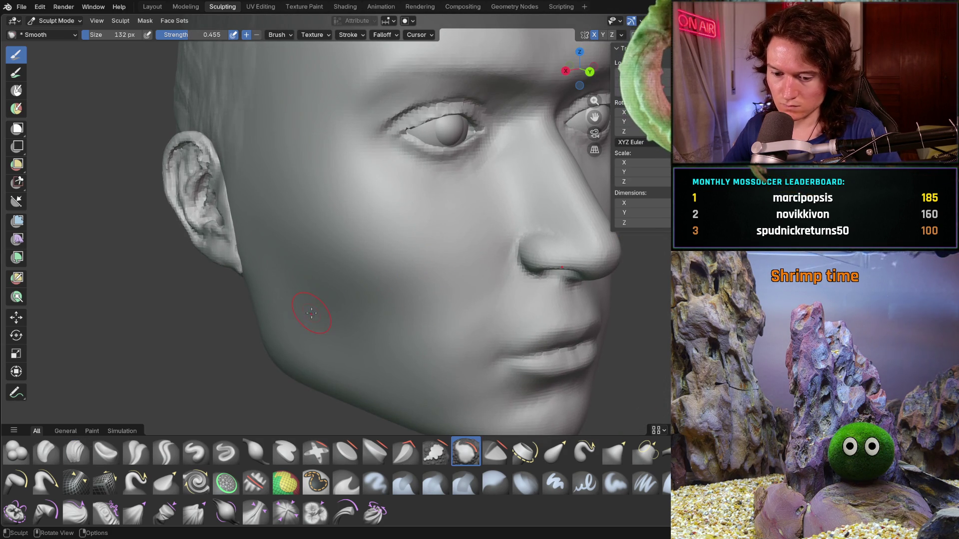
key("f")
left_click(342, 304)
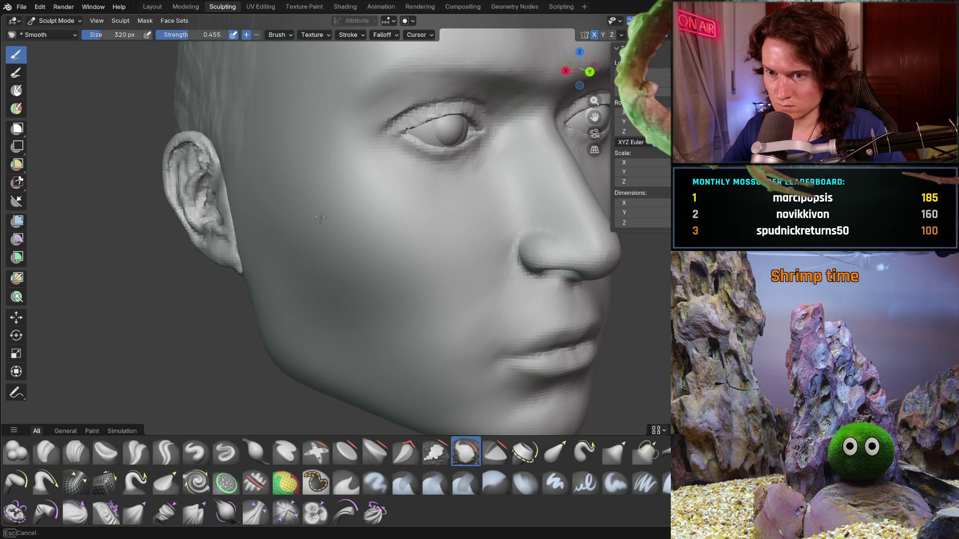
Step: Check the face from the front, side and up close on the nose and lips, then pick Clay Strips
key("ctrl+KP_1")
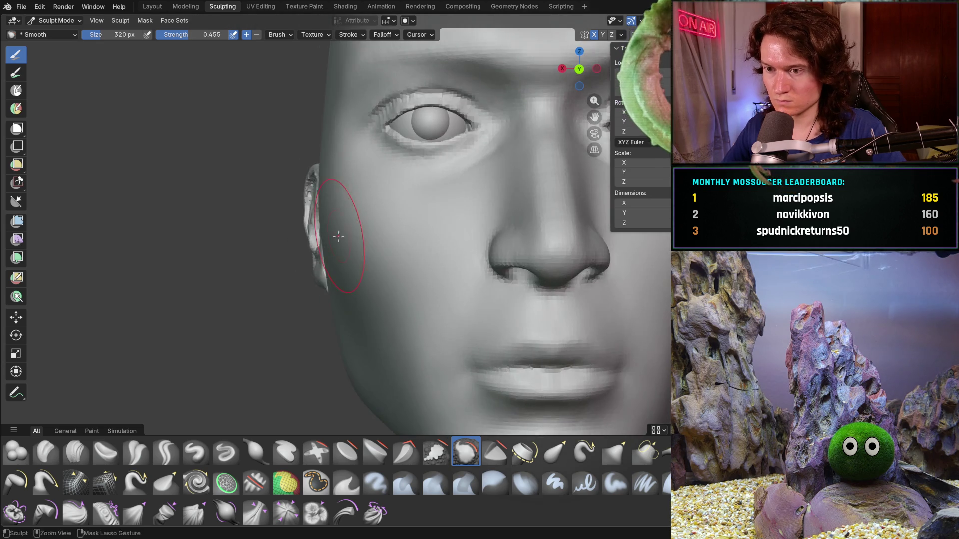
mouse_move(329, 304)
middle_mouse_down()
mouse_move(460, 307)
mouse_move(389, 305)
mouse_move(450, 306)
mouse_move(390, 295)
mouse_move(381, 277)
middle_mouse_up()
mouse_move(388, 334)
middle_mouse_down()
mouse_move(360, 324)
mouse_move(336, 342)
mouse_move(278, 300)
mouse_move(259, 304)
mouse_move(373, 246)
middle_mouse_up()
key("c")
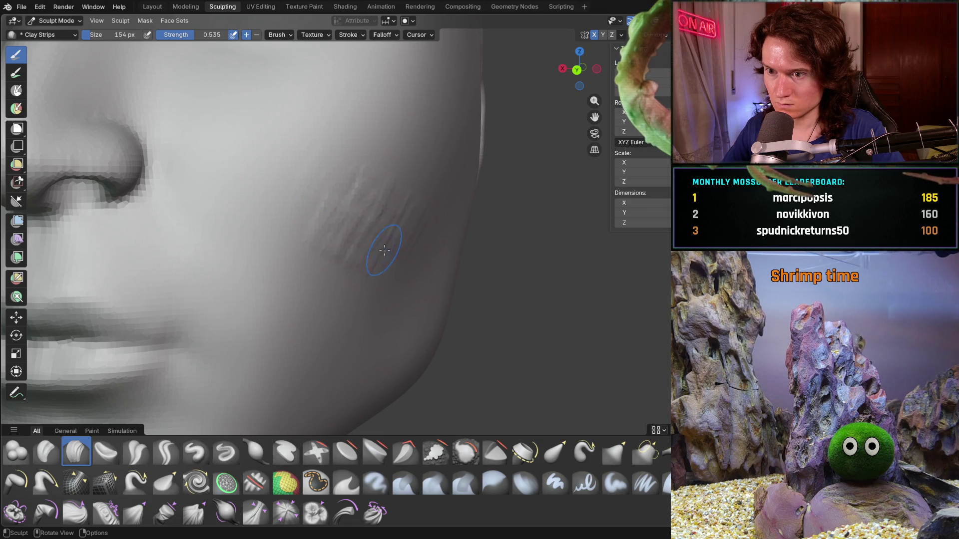
Step: Build up volume on the cheek with several Clay Strips strokes
scroll(338, 278, "down", 5)
middle_click_drag(337, 278, 356, 257)
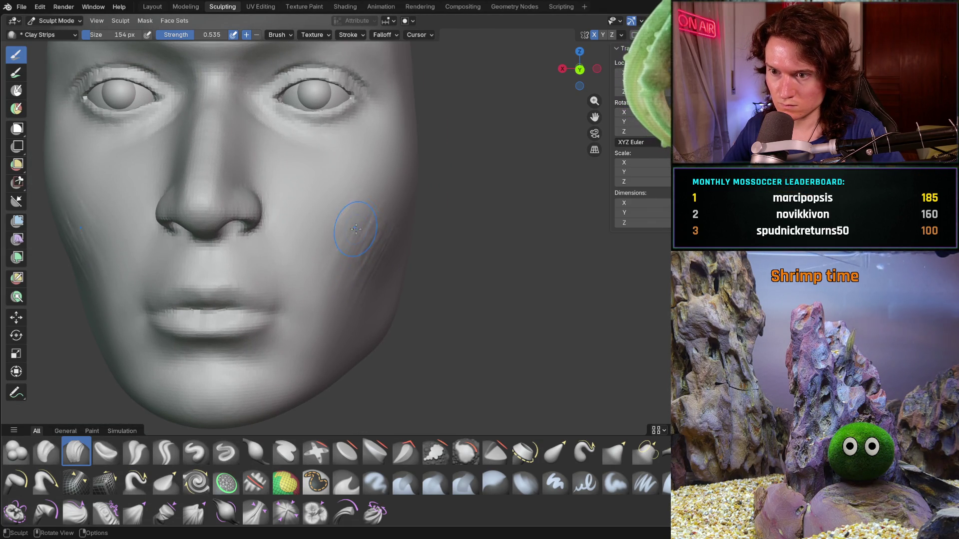
left_click_drag(372, 278, 407, 246)
middle_click_drag(407, 246, 353, 257)
scroll(375, 232, "up", 3)
left_click_drag(375, 232, 405, 220)
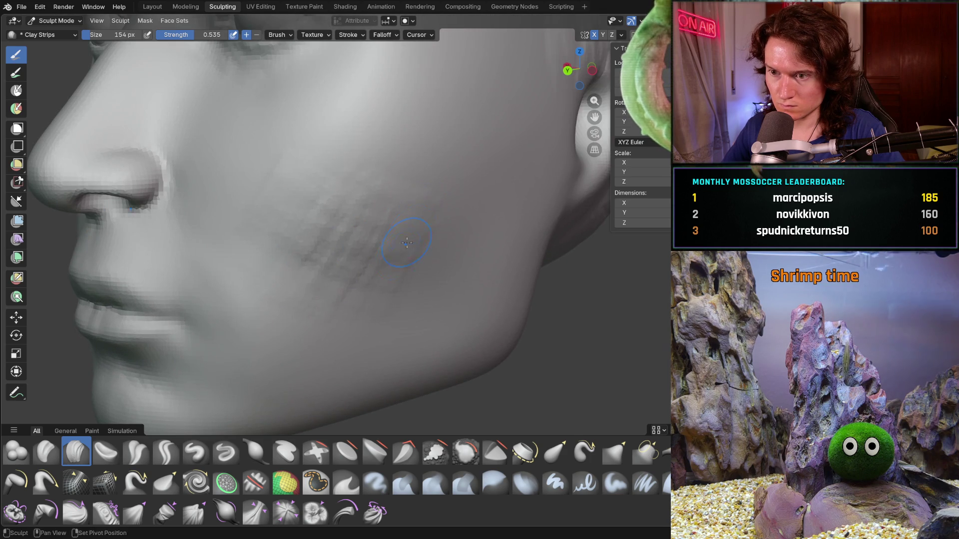
mouse_move(311, 310)
left_mouse_down()
mouse_move(345, 211)
mouse_move(285, 164)
mouse_move(332, 187)
mouse_move(276, 204)
left_mouse_up()
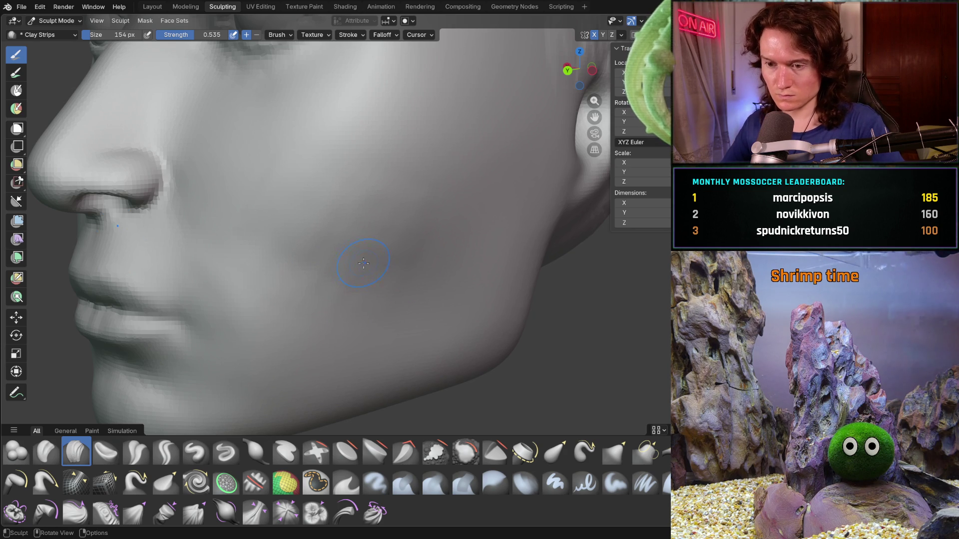
Step: Enlarge the brush to 362 px and smooth the clay-strip texture on the cheek
key("f")
left_click(393, 269)
mouse_move(379, 270)
left_mouse_down("shift")
mouse_move(377, 250)
mouse_move(364, 249)
mouse_move(407, 225)
left_mouse_up("shift")
left_click_drag(290, 283, 264, 211, "shift")
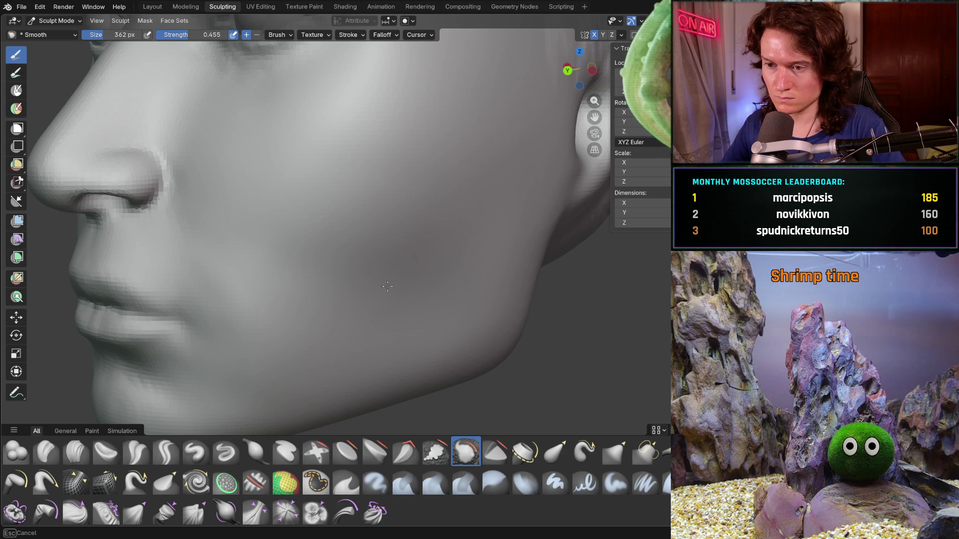
Step: Orbit from a frontal view of the face round to the back of the head
middle_click_drag(324, 245, 434, 232)
middle_click_drag(339, 182, 412, 209)
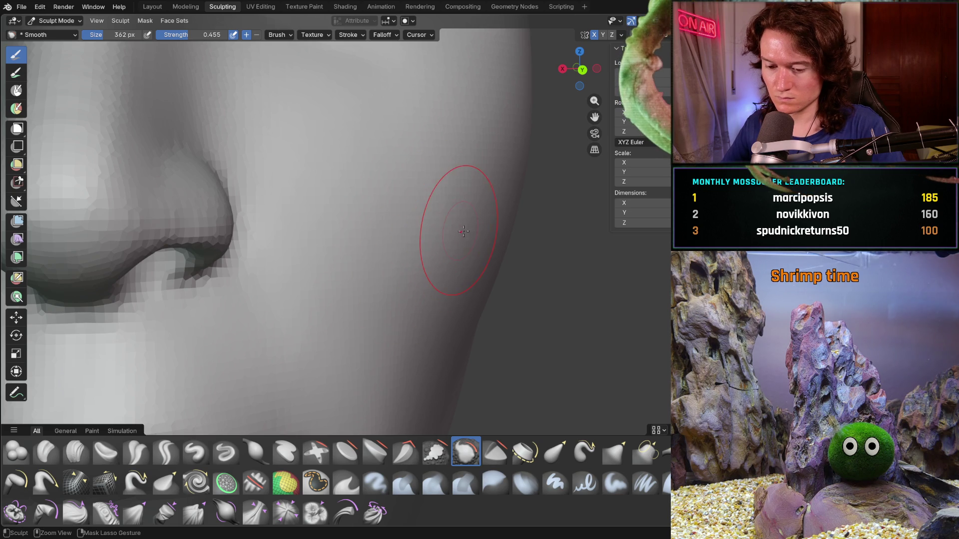
scroll(440, 255, "down", 6)
mouse_move(434, 265)
middle_mouse_down()
mouse_move(452, 273)
mouse_move(395, 260)
mouse_move(407, 286)
mouse_move(439, 286)
mouse_move(420, 284)
middle_mouse_up()
scroll(408, 290, "down", 2)
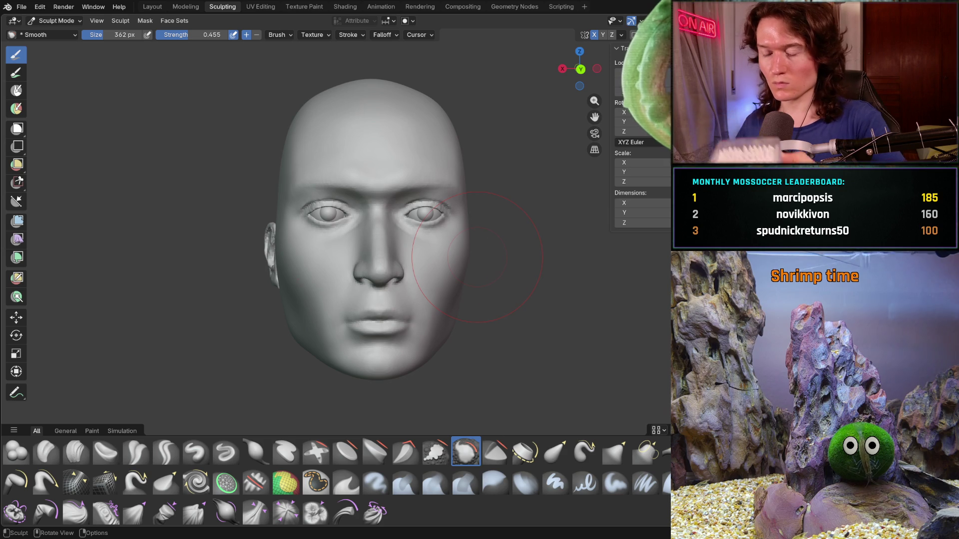
middle_click_drag(479, 270, 507, 283)
mouse_move(387, 271)
middle_mouse_down()
mouse_move(454, 275)
mouse_move(396, 252)
middle_mouse_up()
Step: Smooth the wrinkles across the upper and lower back of the head, then reselect Clay Strips
left_click_drag(390, 198, 328, 206)
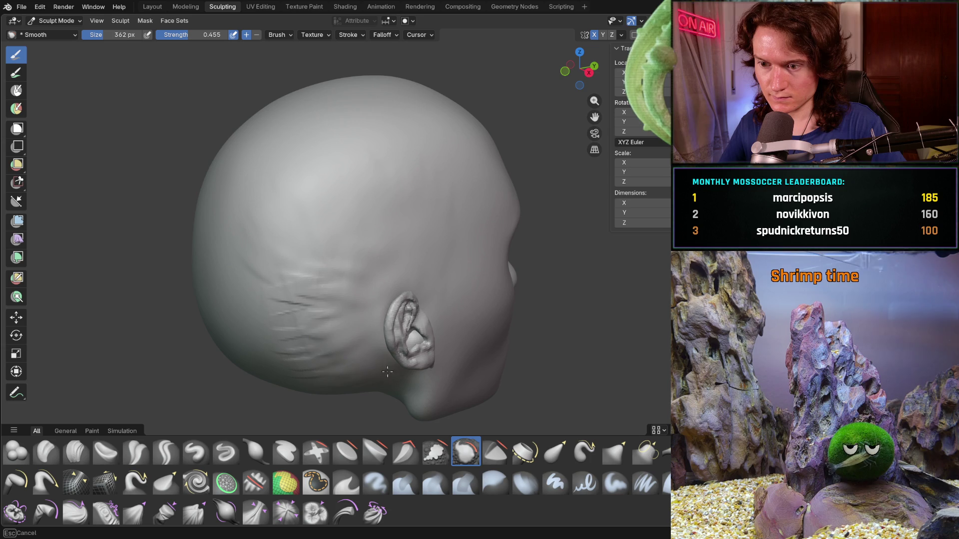
mouse_move(312, 189)
left_mouse_down()
mouse_move(319, 216)
mouse_move(345, 223)
mouse_move(349, 189)
mouse_move(424, 199)
left_mouse_up()
left_click_drag(351, 250, 359, 266)
mouse_move(280, 375)
middle_mouse_down()
mouse_move(309, 322)
mouse_move(304, 329)
mouse_move(368, 348)
mouse_move(188, 316)
mouse_move(255, 352)
mouse_move(349, 300)
mouse_move(325, 270)
middle_mouse_up()
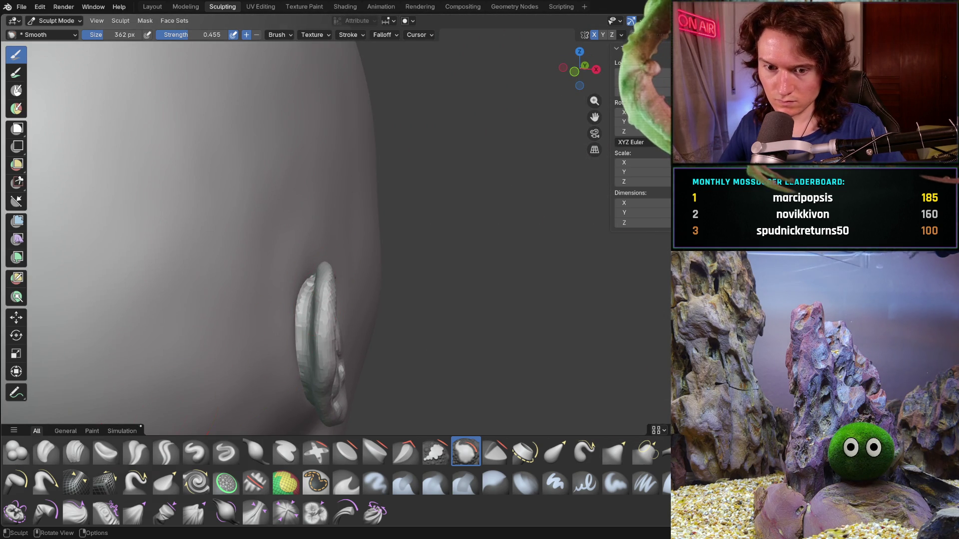
left_click(76, 452)
Step: Set the Clay Strips brush to 290 px and add ridges to the side of the head
key("f")
left_click(240, 344)
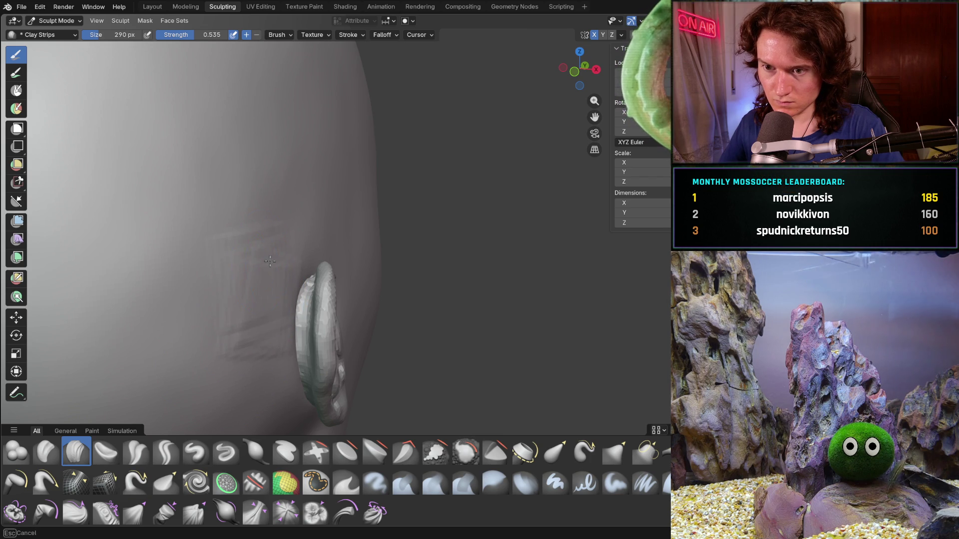
middle_click_drag(279, 299, 304, 337)
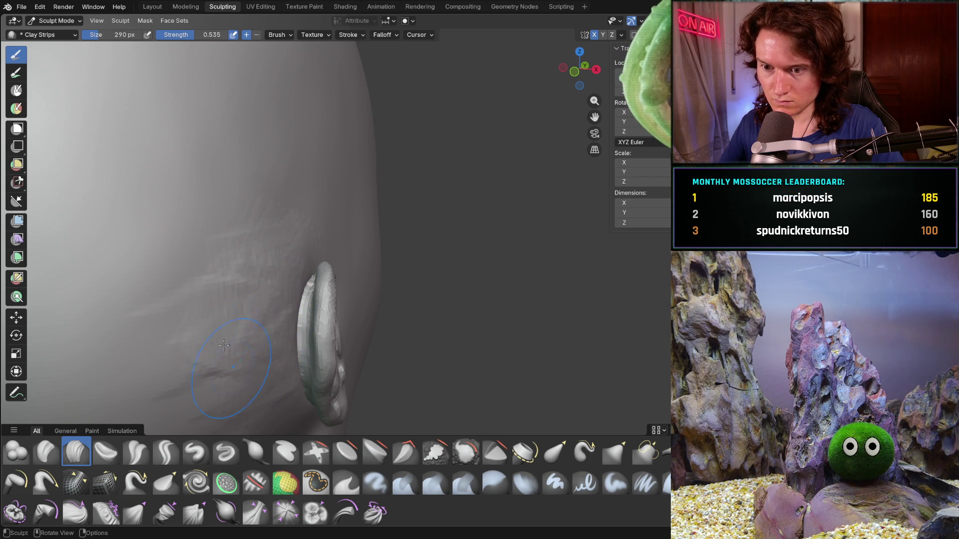
middle_click_drag(208, 277, 160, 324)
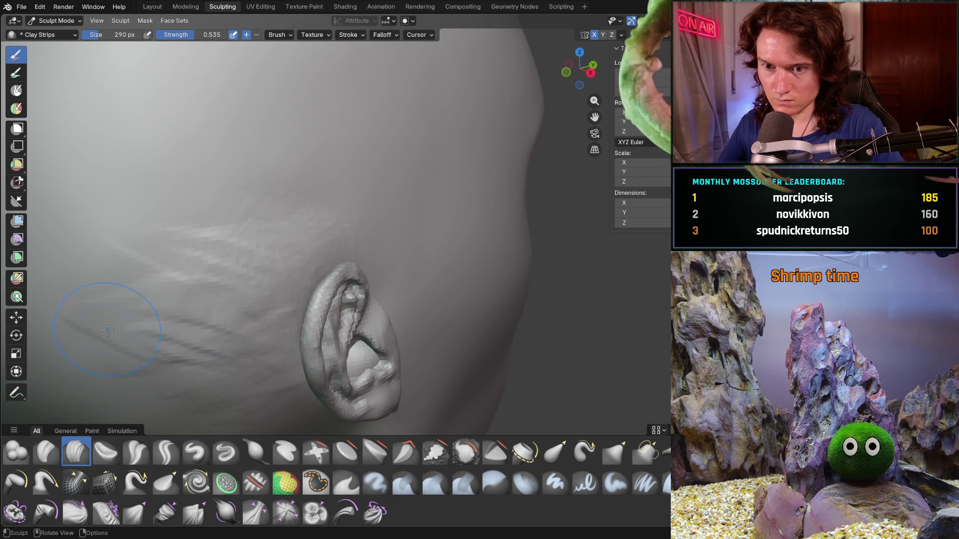
left_click_drag(112, 229, 225, 214)
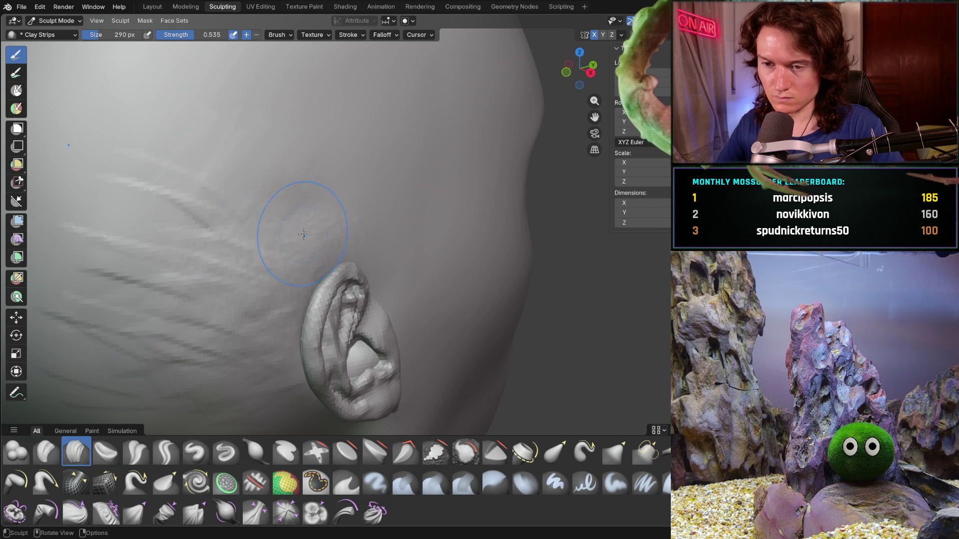
Step: Orbit and pan around the head to review the new ridges and the ear
mouse_move(171, 278)
middle_mouse_down()
mouse_move(145, 359)
mouse_move(203, 342)
mouse_move(241, 296)
mouse_move(279, 302)
mouse_move(211, 294)
middle_mouse_up()
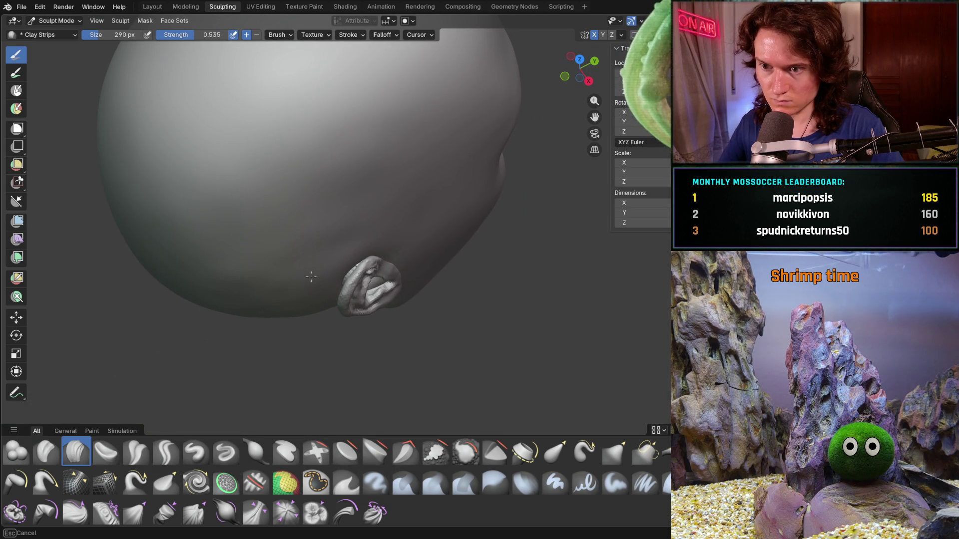
mouse_move(304, 300)
middle_mouse_down()
mouse_move(321, 278)
mouse_move(310, 257)
mouse_move(344, 260)
mouse_move(368, 214)
middle_mouse_up()
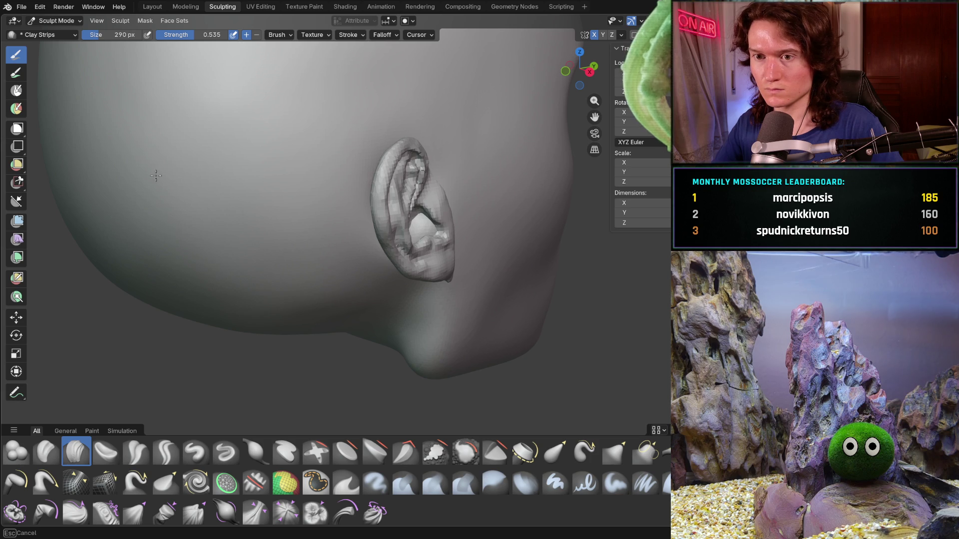
mouse_move(129, 87)
middle_mouse_down("shift")
mouse_move(288, 252)
mouse_move(396, 270)
middle_mouse_up("shift")
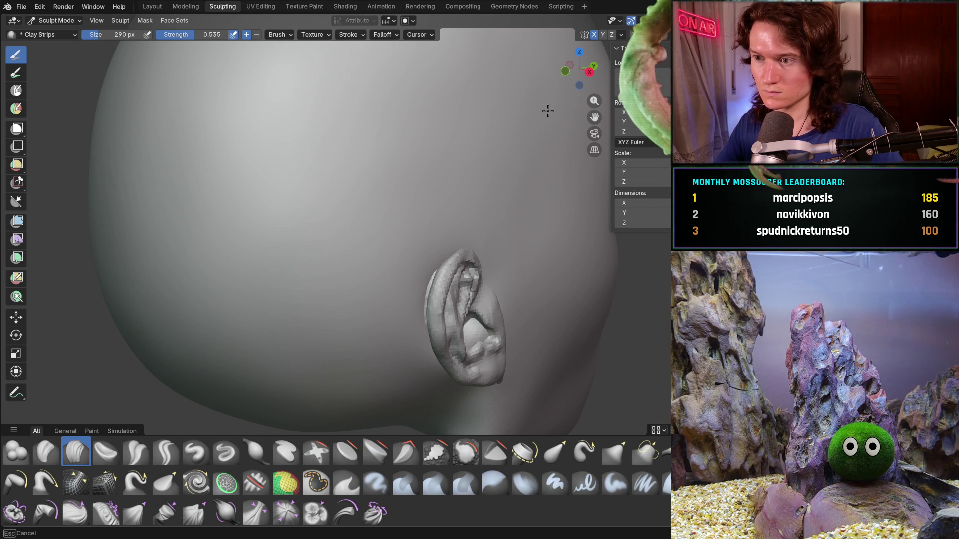
mouse_move(556, 148)
middle_mouse_down("ctrl")
mouse_move(539, 180)
mouse_move(307, 265)
mouse_move(278, 253)
mouse_move(295, 253)
mouse_move(293, 281)
mouse_move(294, 271)
mouse_move(331, 295)
mouse_move(382, 155)
middle_mouse_up("ctrl")
middle_click_drag(406, 189, 436, 183, "ctrl")
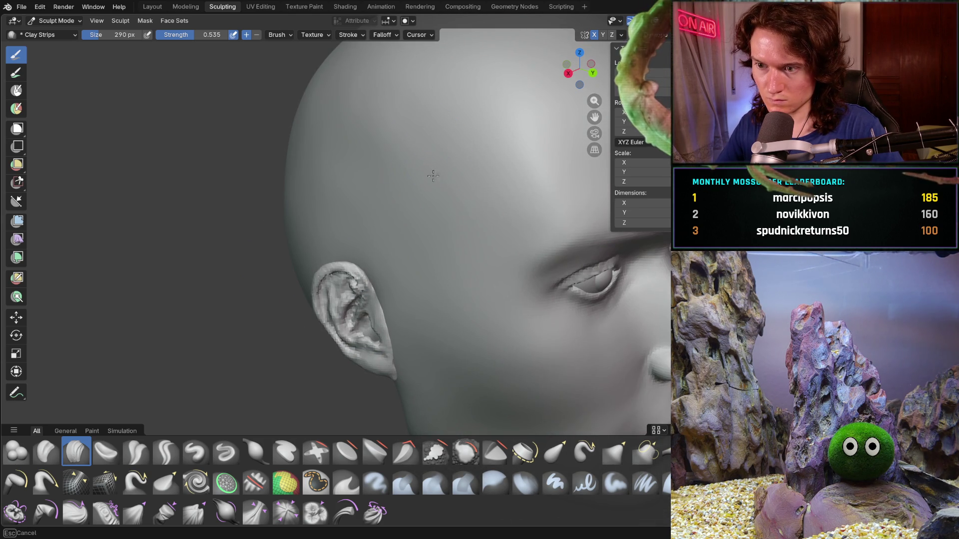
middle_click_drag(385, 117, 385, 116)
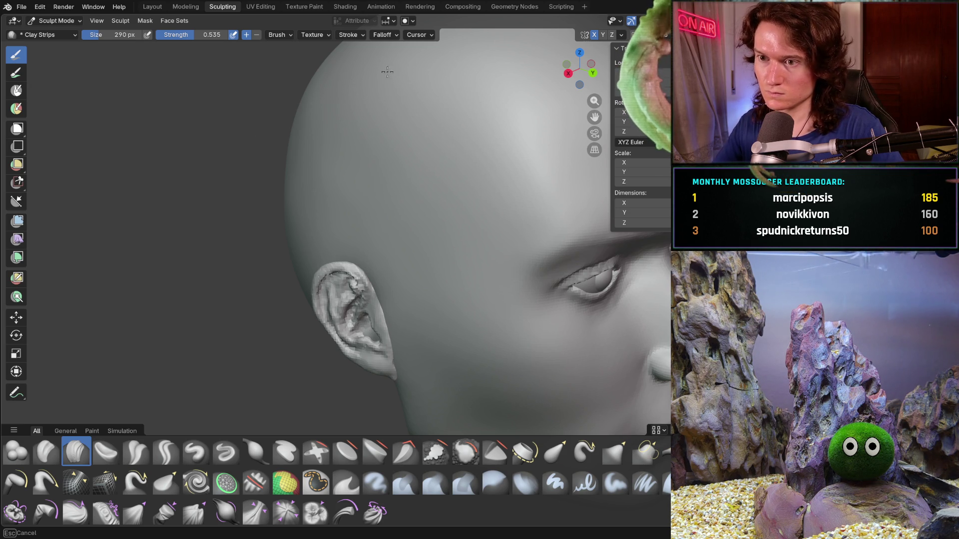
mouse_move(318, 148)
middle_mouse_down()
mouse_move(317, 200)
mouse_move(329, 190)
middle_mouse_up()
scroll(328, 190, "down", 5)
mouse_move(331, 256)
middle_mouse_down()
mouse_move(331, 280)
mouse_move(382, 242)
middle_mouse_up()
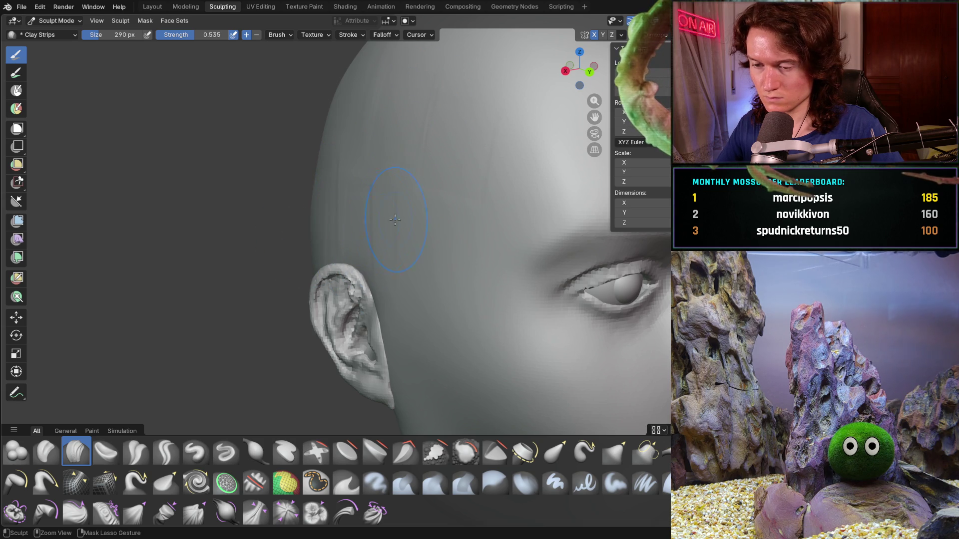
scroll(394, 225, "down", 2)
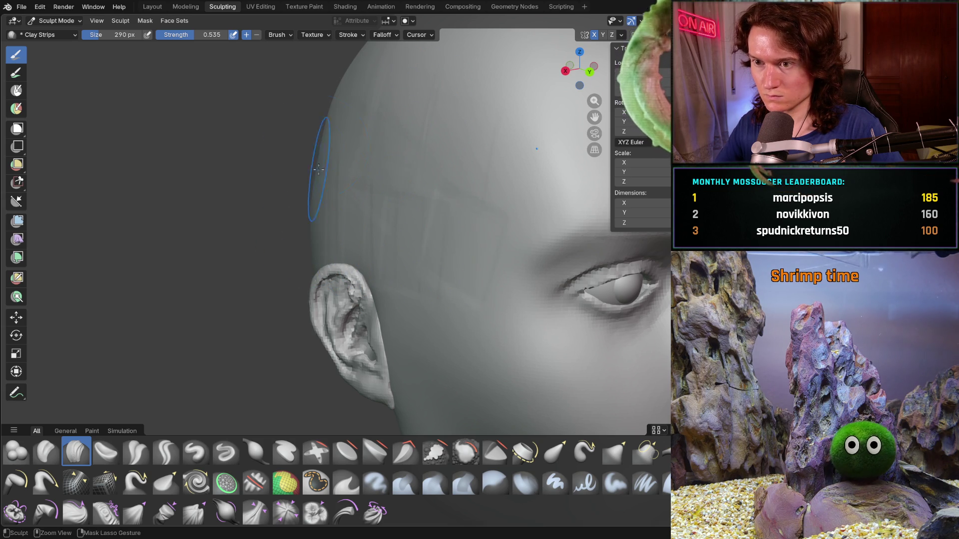
middle_click_drag(393, 225, 385, 198)
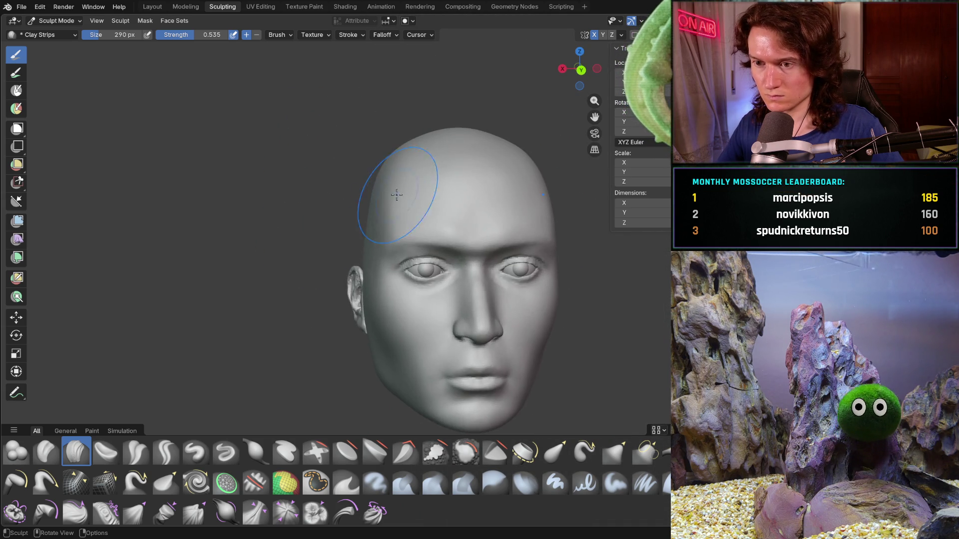
scroll(350, 207, "up", 3)
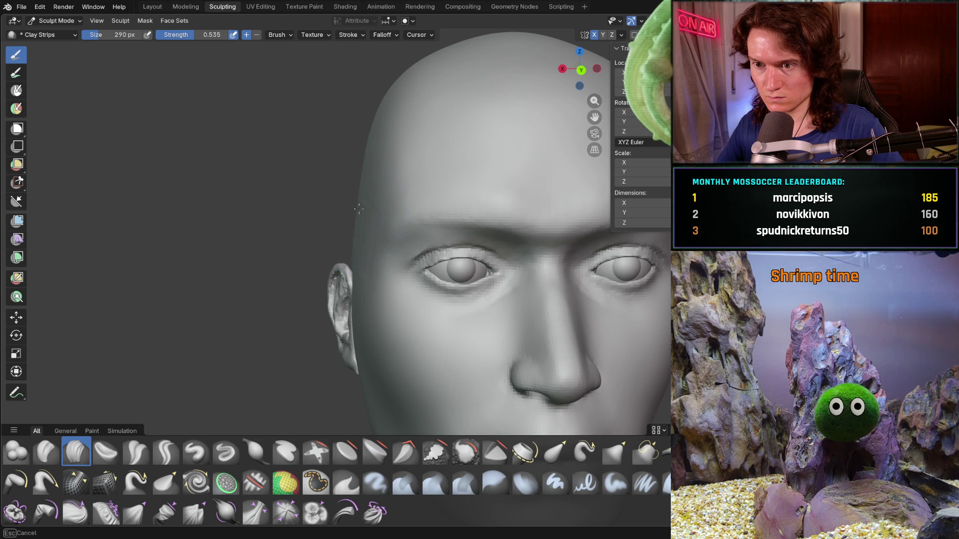
middle_click_drag(362, 199, 402, 252)
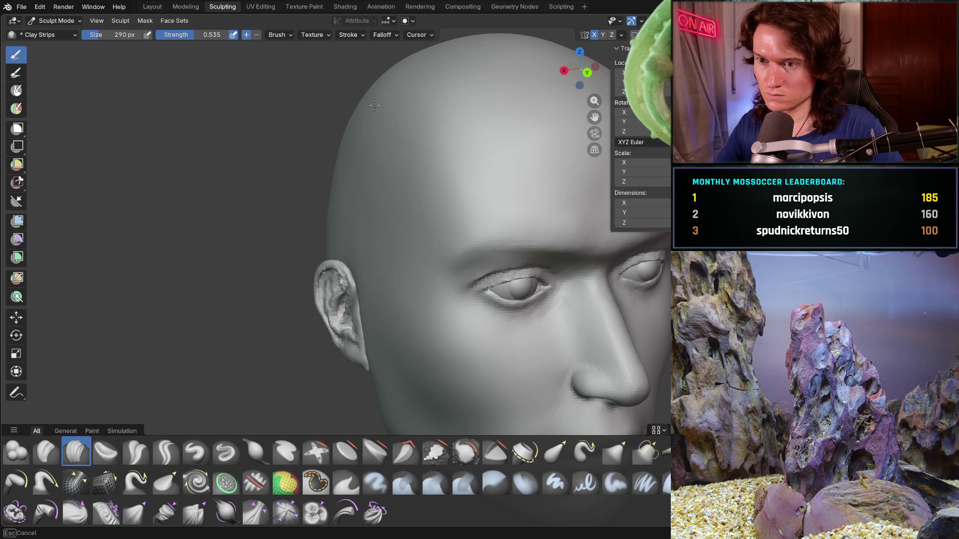
middle_click_drag(383, 234, 331, 214)
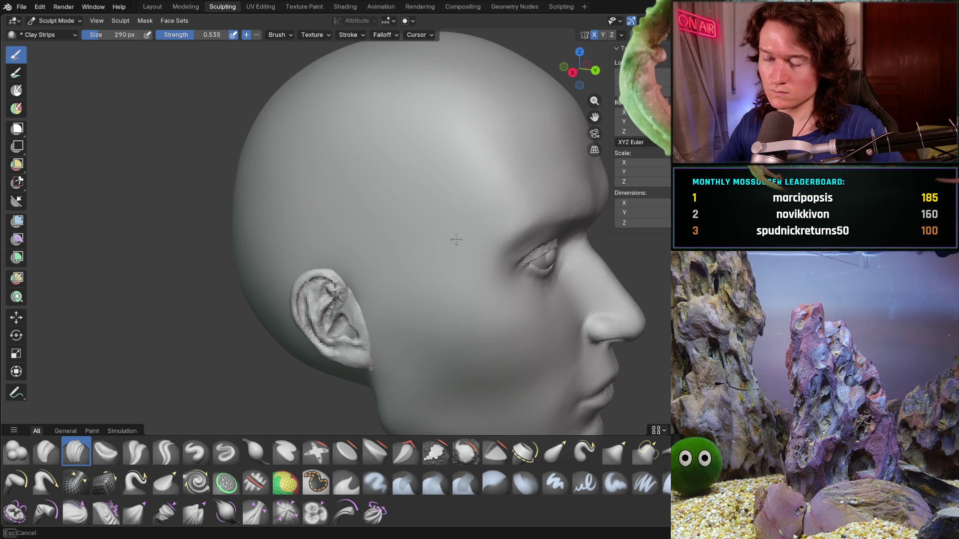
mouse_move(381, 207)
middle_mouse_down()
mouse_move(355, 206)
mouse_move(479, 202)
middle_mouse_up()
left_click_drag(479, 203, 274, 285)
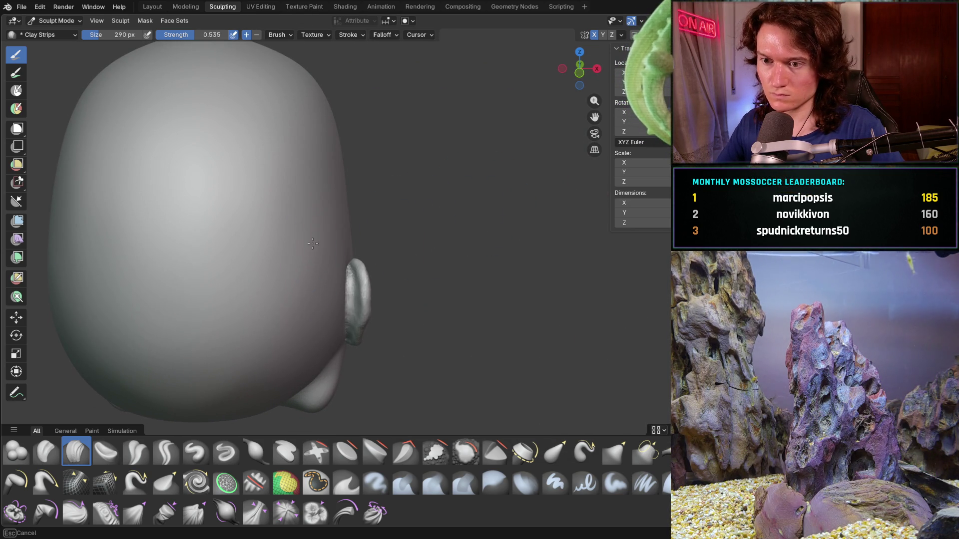
left_click_drag(313, 261, 304, 245)
mouse_move(292, 194)
middle_mouse_down()
mouse_move(274, 274)
mouse_move(297, 235)
middle_mouse_up()
scroll(270, 278, "up", 5)
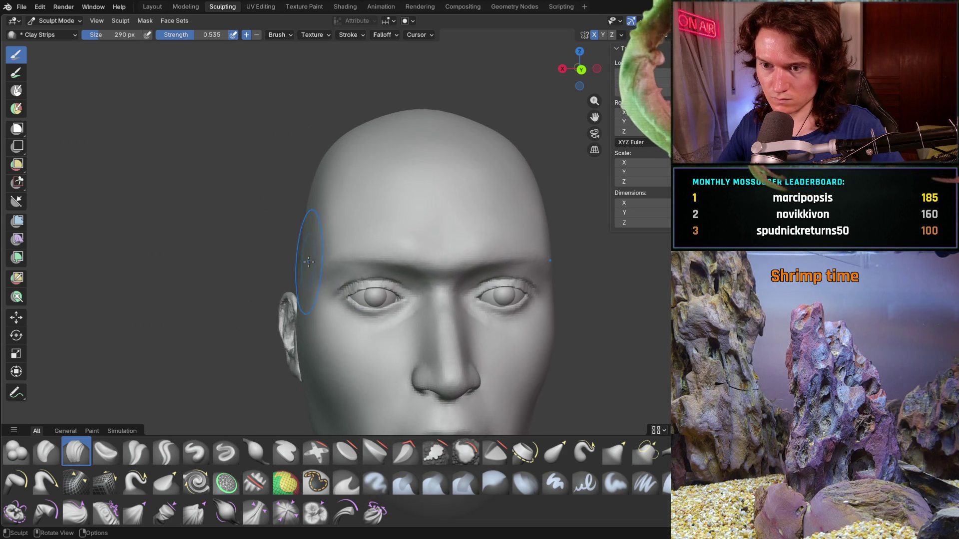
mouse_move(396, 228)
middle_mouse_down()
mouse_move(576, 252)
mouse_move(554, 255)
middle_mouse_up()
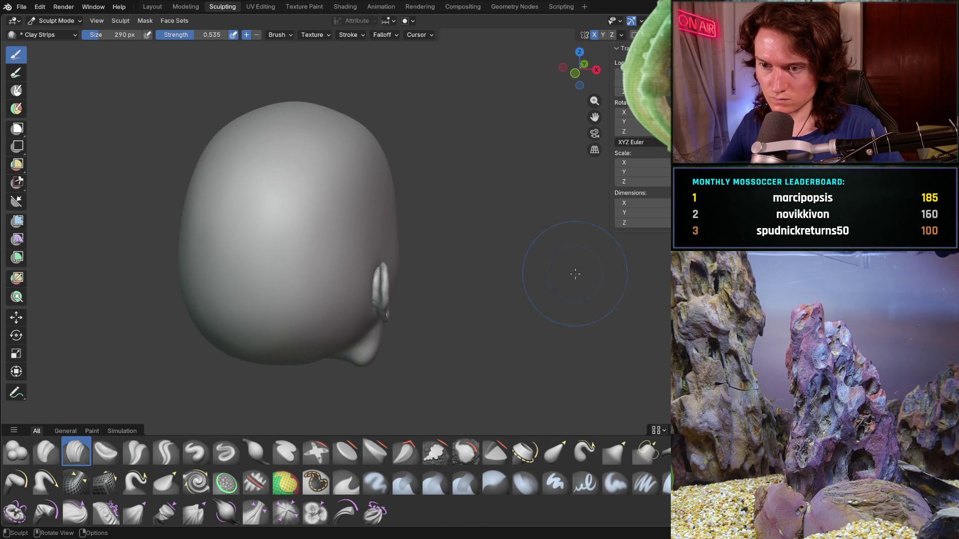
scroll(554, 255, "up", 6)
mouse_move(488, 272)
middle_mouse_down()
mouse_move(445, 344)
mouse_move(397, 249)
mouse_move(299, 235)
mouse_move(351, 261)
mouse_move(257, 364)
middle_mouse_up()
scroll(268, 224, "up", 3)
scroll(351, 261, "up", 5)
scroll(257, 364, "up", 3)
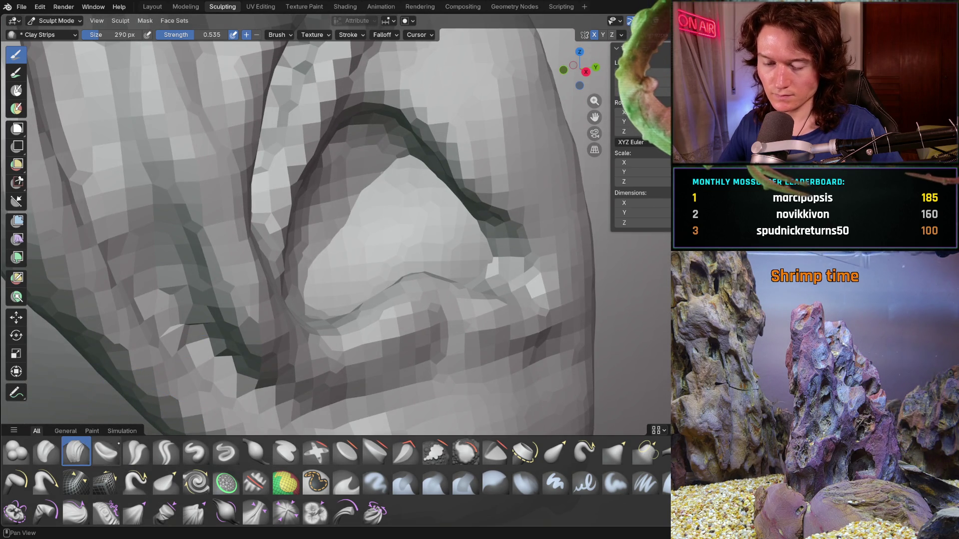
left_click(24, 449)
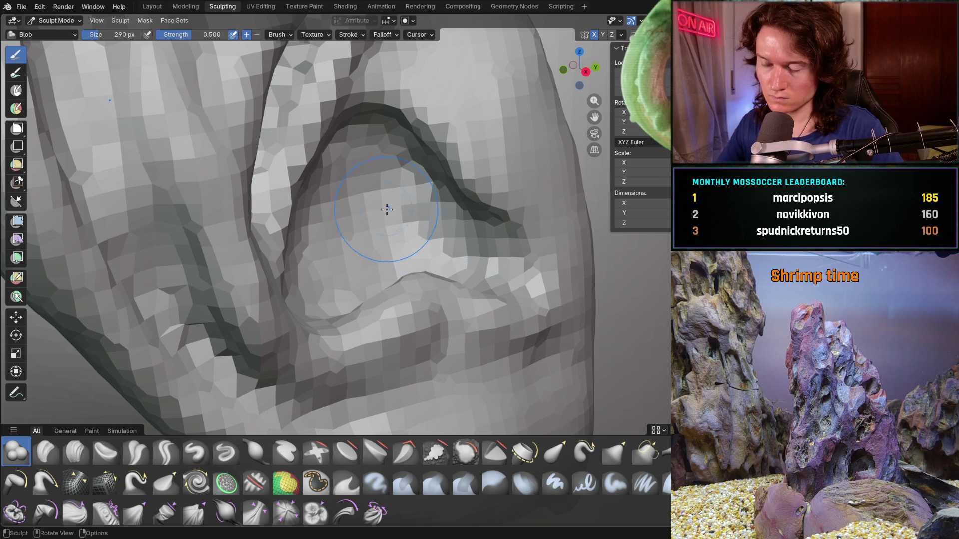
scroll(403, 220, "down", 10)
mouse_move(403, 220)
middle_mouse_down()
mouse_move(444, 229)
mouse_move(446, 216)
mouse_move(350, 225)
mouse_move(320, 239)
mouse_move(293, 274)
mouse_move(340, 270)
mouse_move(282, 278)
mouse_move(312, 289)
middle_mouse_up()
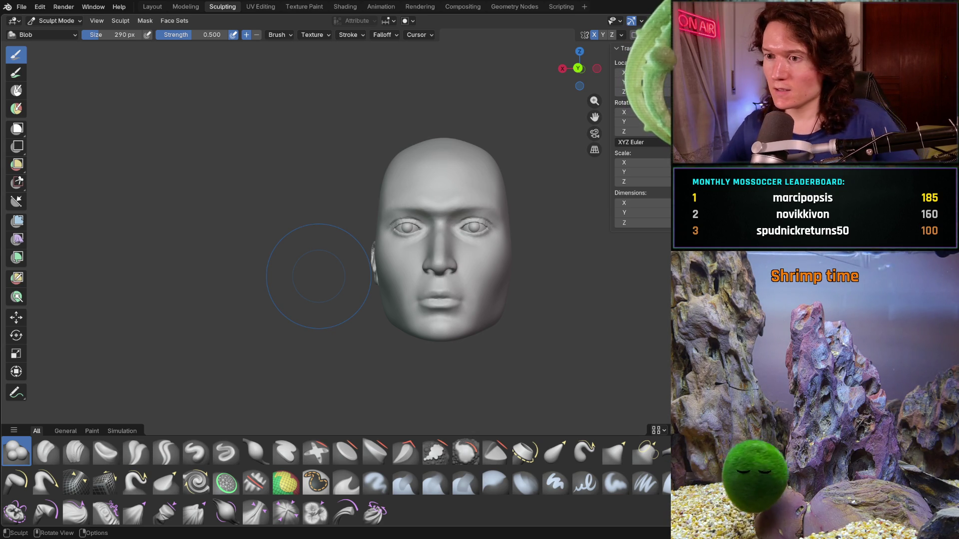
mouse_move(324, 289)
middle_mouse_down()
mouse_move(407, 321)
mouse_move(409, 284)
mouse_move(395, 265)
mouse_move(408, 288)
mouse_move(440, 286)
mouse_move(370, 270)
middle_mouse_up()
scroll(409, 284, "up", 2)
scroll(363, 268, "down", 3)
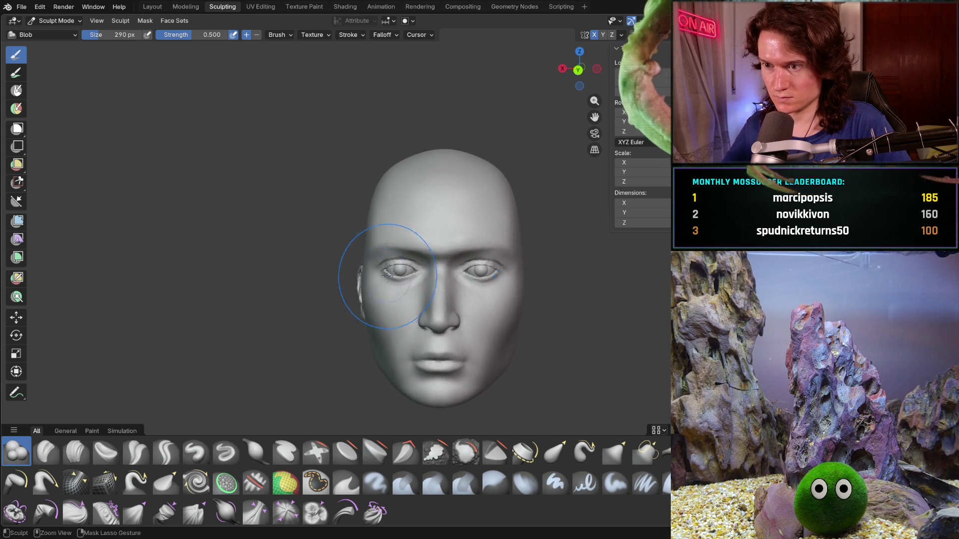
mouse_move(375, 311)
middle_mouse_down()
mouse_move(391, 318)
mouse_move(384, 375)
middle_mouse_up()
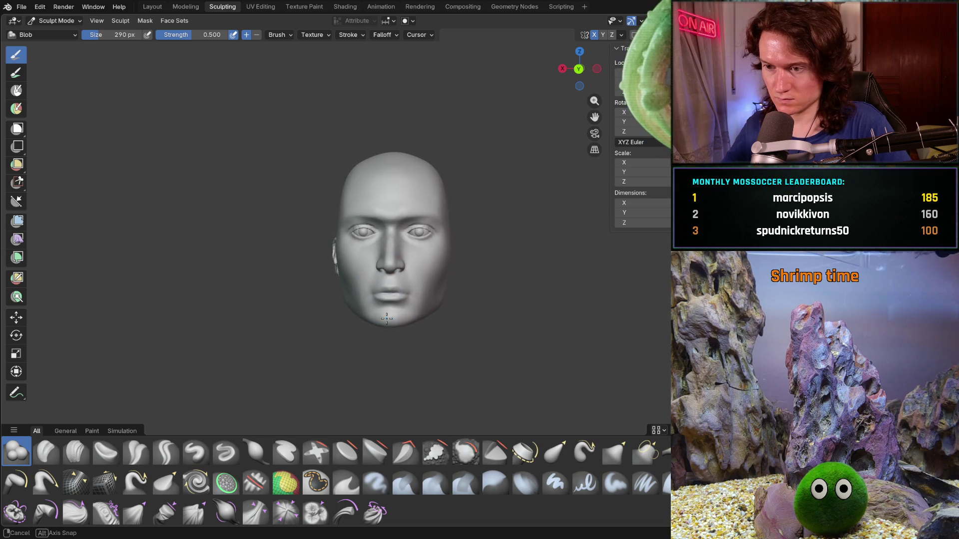
scroll(382, 376, "up", 2)
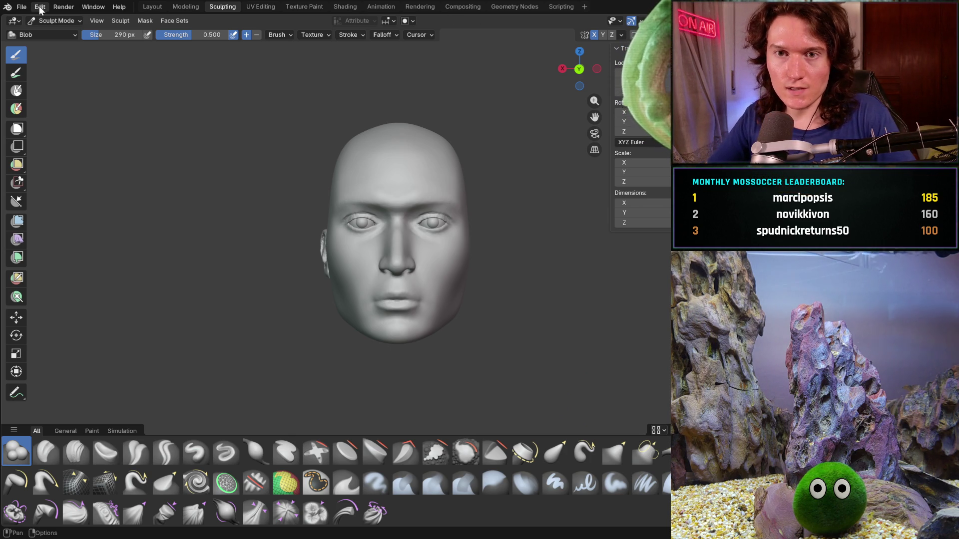
Step: Save a copy of the model as V2_main_char_8.blend
left_click(22, 8)
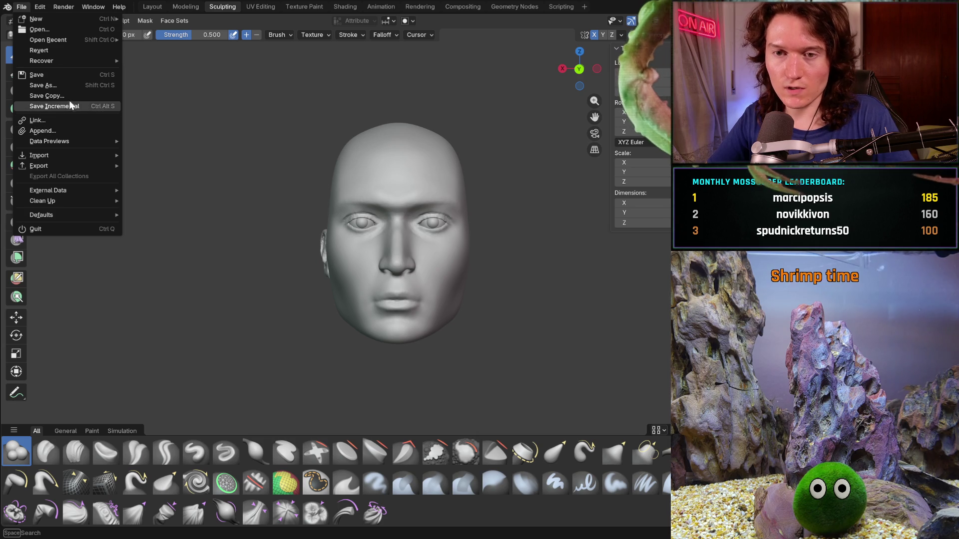
key("Escape")
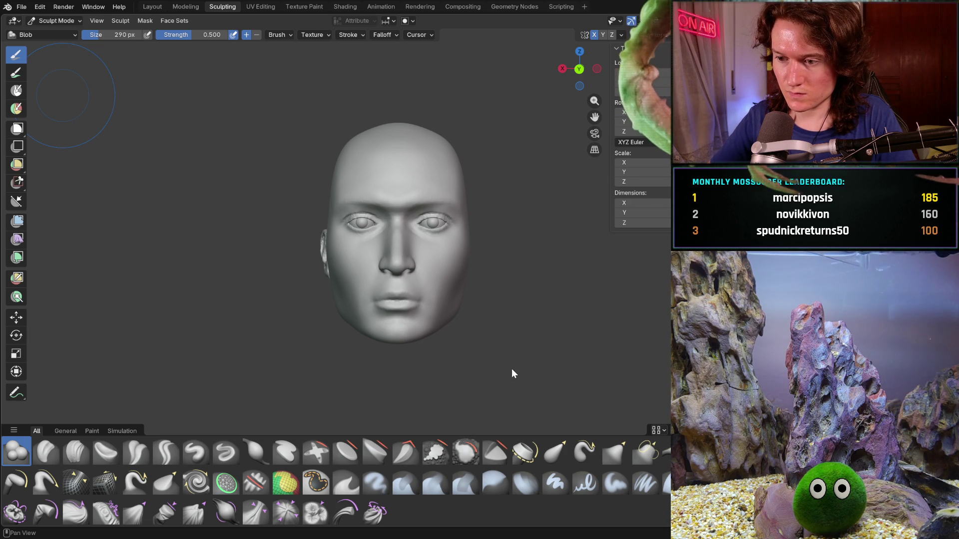
key("ctrl+alt+s")
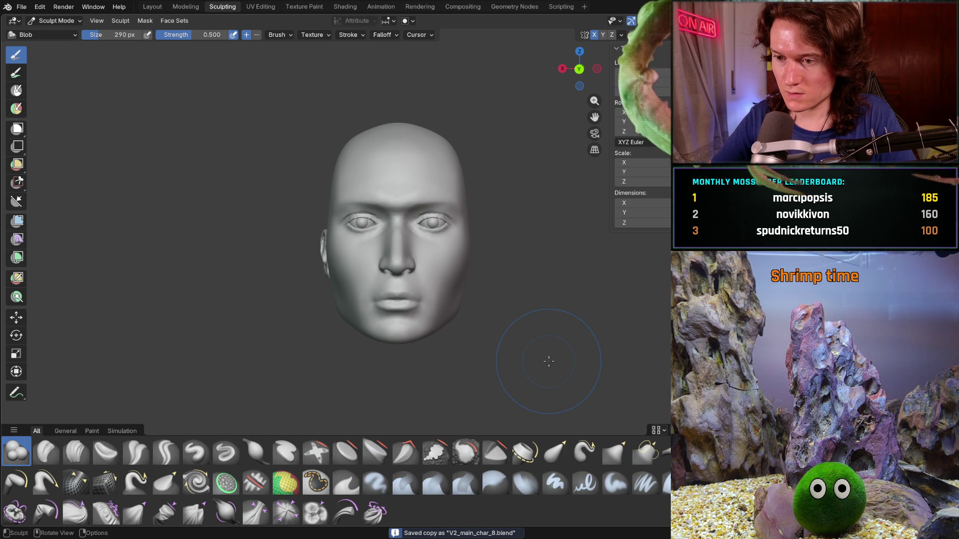
Step: Try opening another file, cancelling twice, then discard unsaved changes to V2_main_char_7.blend
left_click(25, 8)
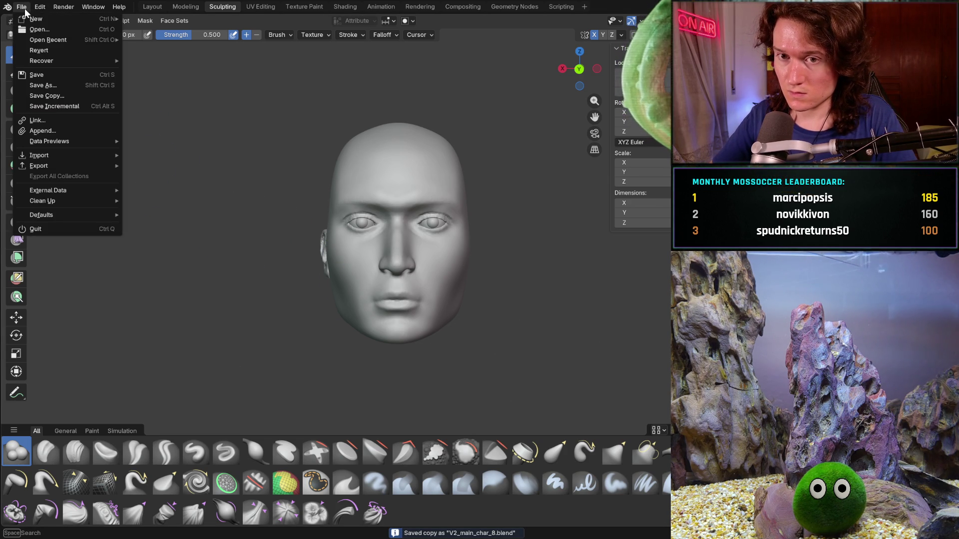
left_click(71, 31)
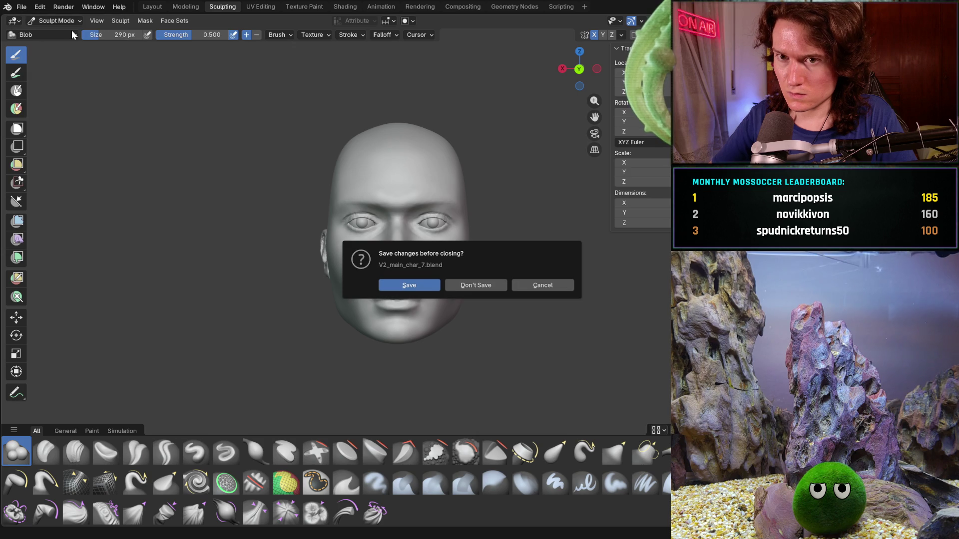
left_click(558, 288)
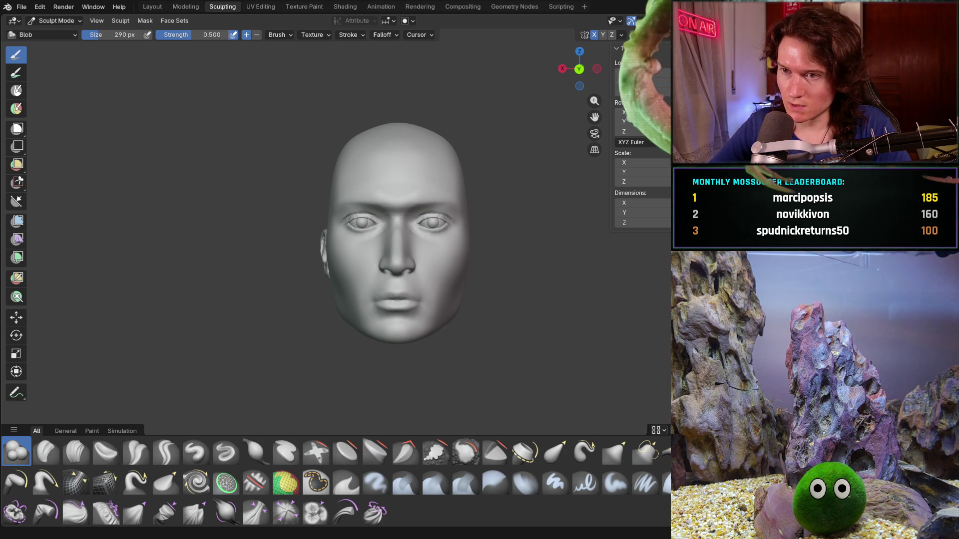
left_click(8, 11)
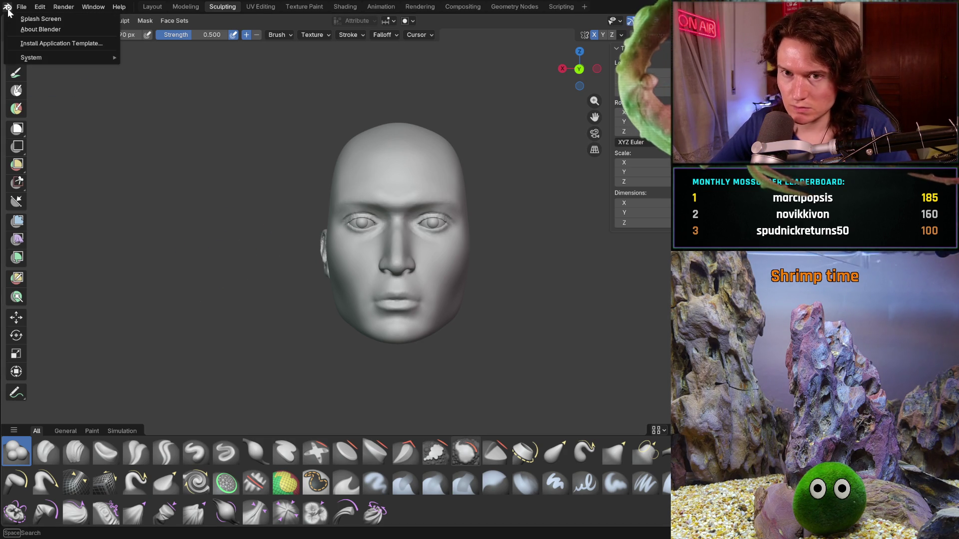
mouse_move(22, 8)
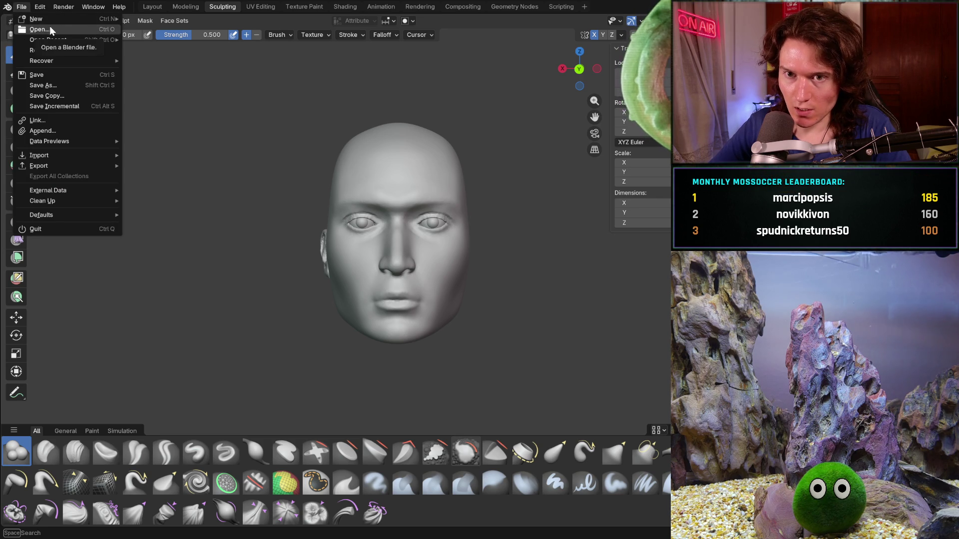
mouse_move(94, 61)
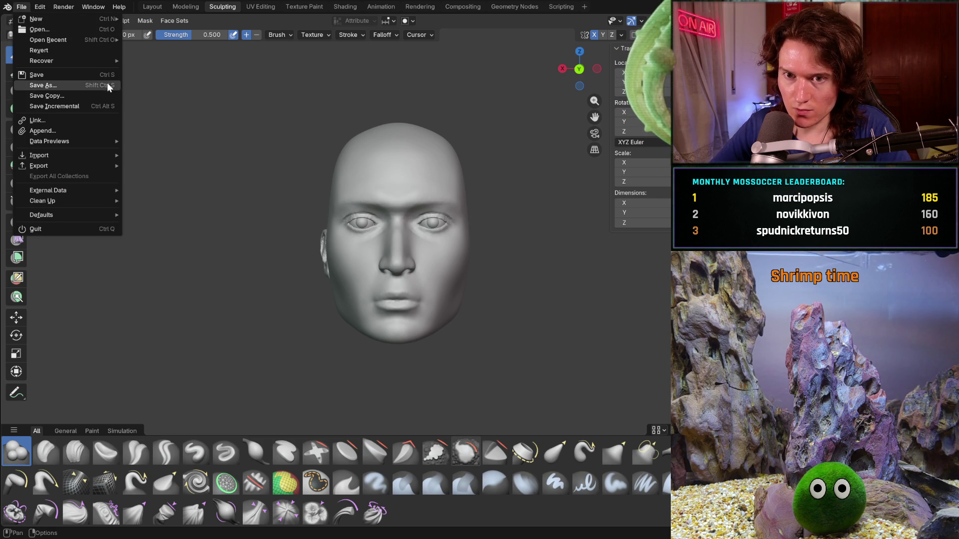
mouse_move(81, 43)
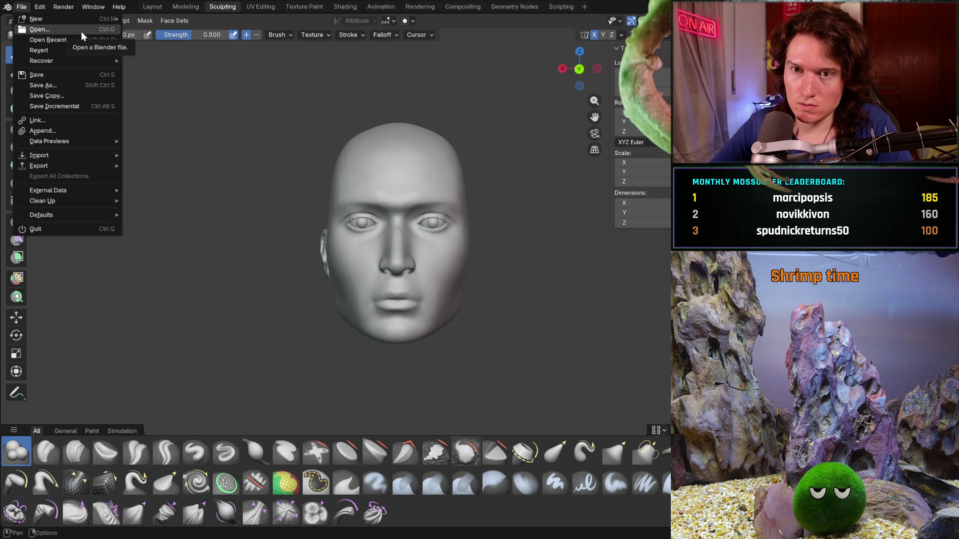
left_click(81, 32)
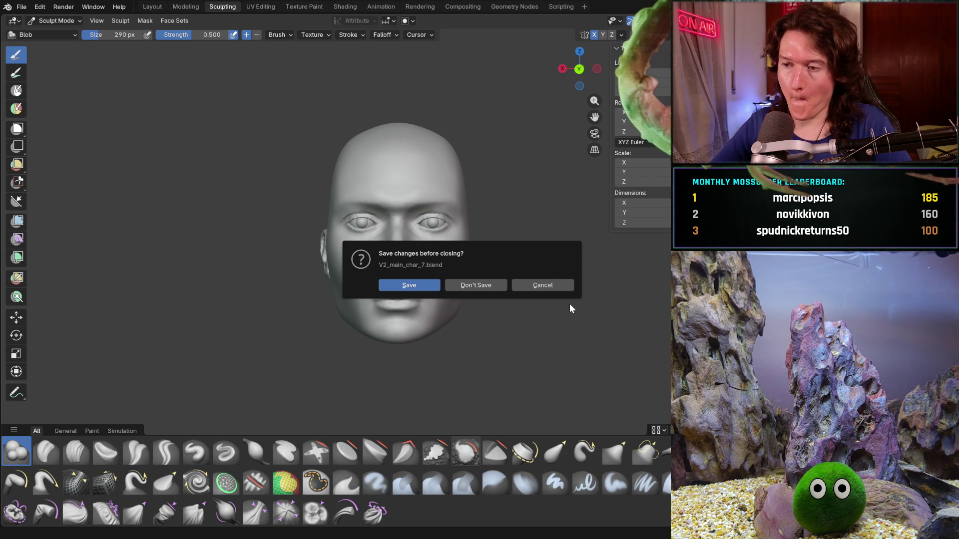
left_click(558, 287)
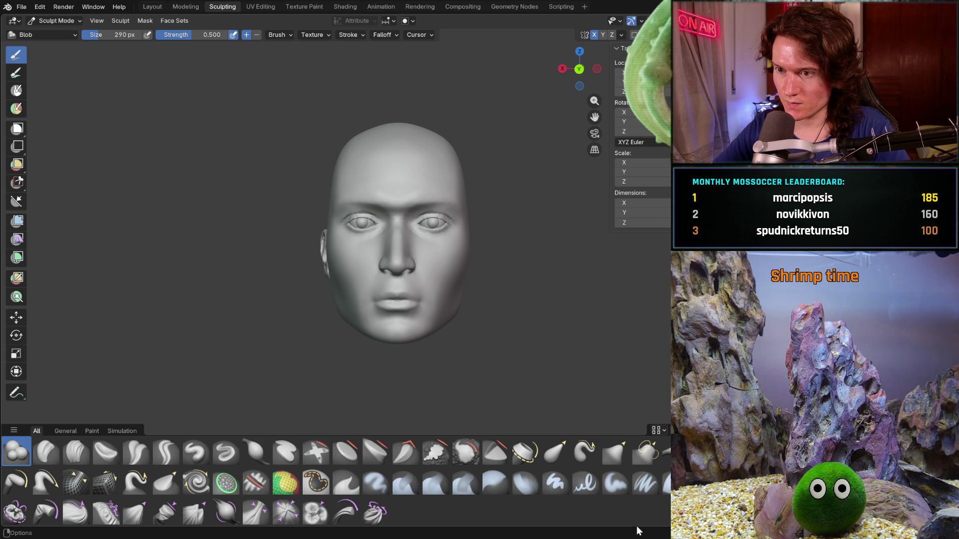
key("ctrl+q")
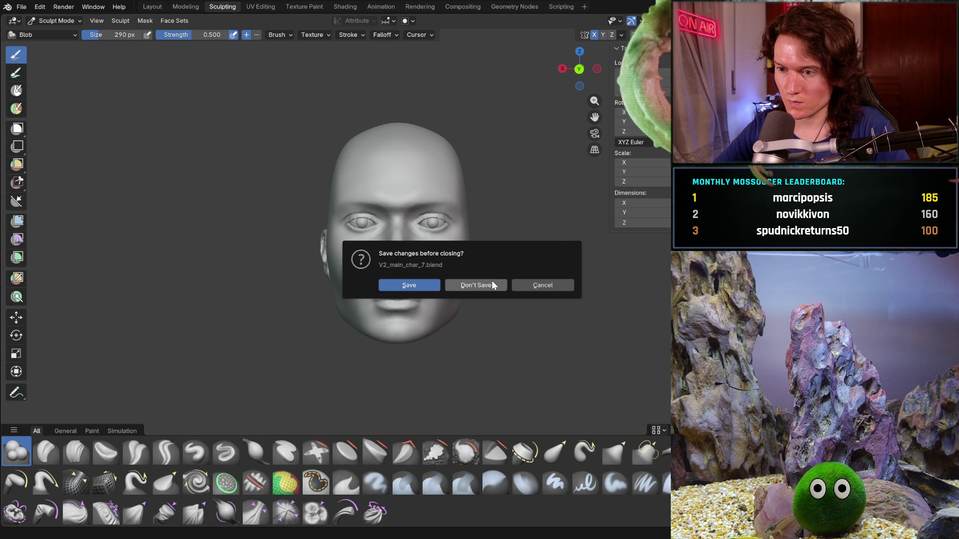
left_click(491, 280)
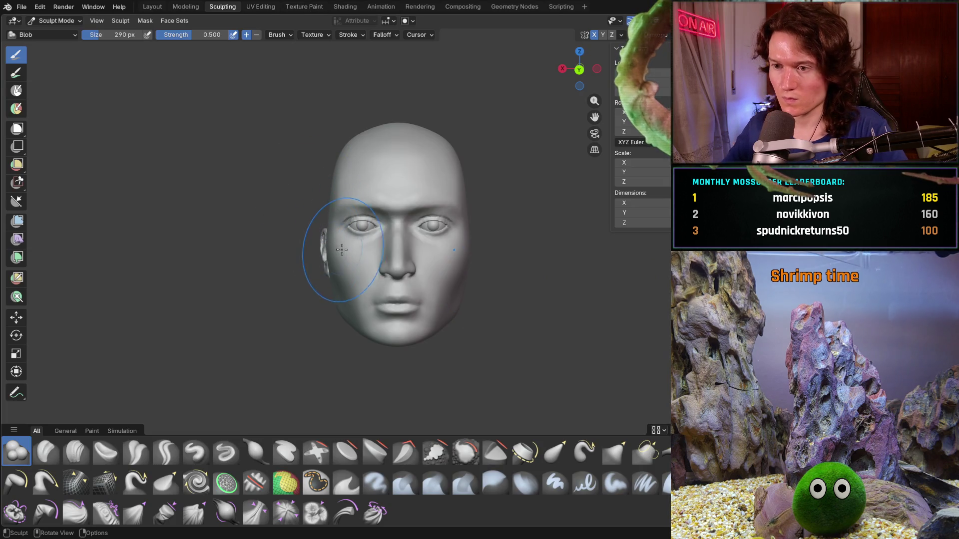
Step: Reshape the jawline below the ear with Blob brush strokes from a three-quarter view
mouse_move(337, 272)
middle_mouse_down()
mouse_move(365, 278)
mouse_move(328, 265)
mouse_move(361, 224)
mouse_move(394, 259)
mouse_move(399, 253)
mouse_move(388, 253)
mouse_move(434, 259)
middle_mouse_up()
scroll(433, 247, "up", 3)
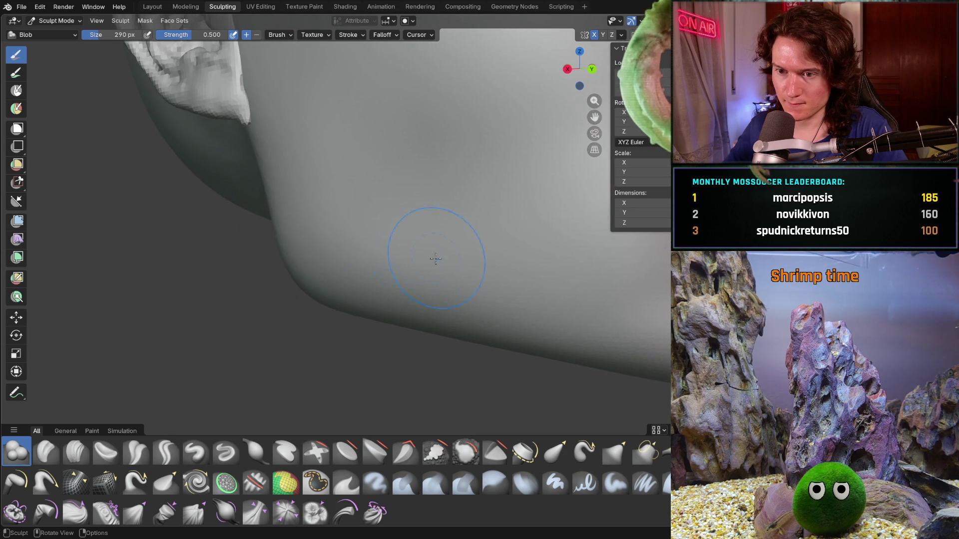
middle_click_drag(262, 215, 287, 267)
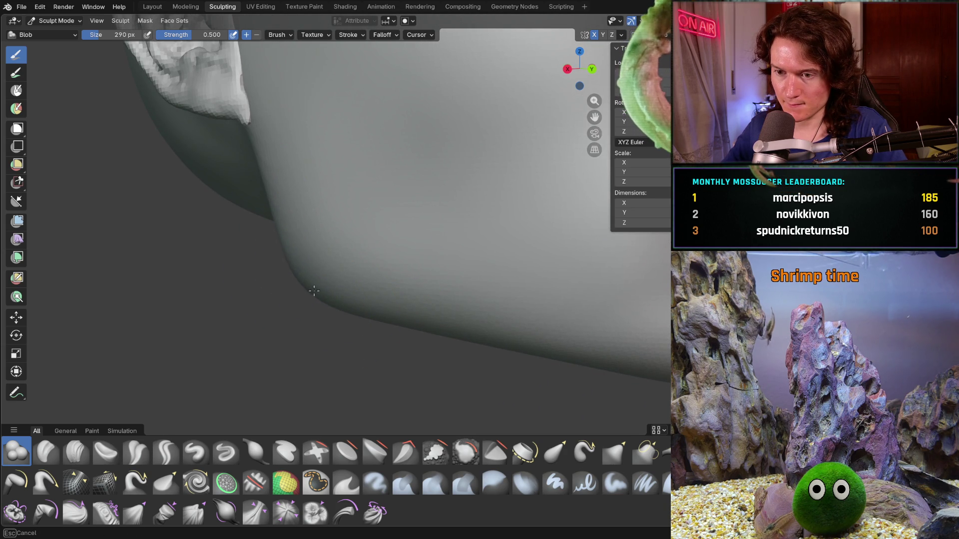
mouse_move(322, 304)
middle_mouse_down()
mouse_move(362, 300)
mouse_move(375, 310)
middle_mouse_up()
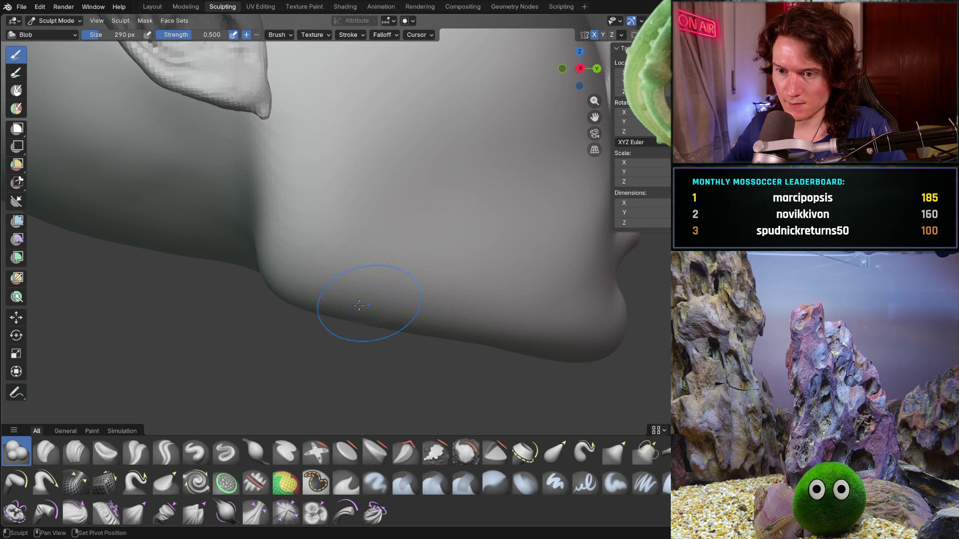
left_click_drag(257, 244, 306, 305)
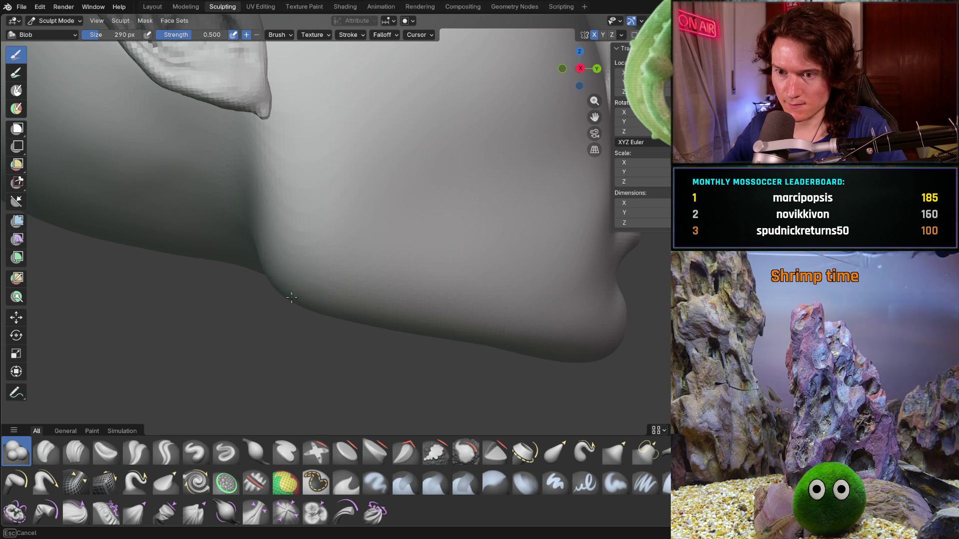
left_click_drag(361, 320, 370, 326)
scroll(466, 332, "down", 5)
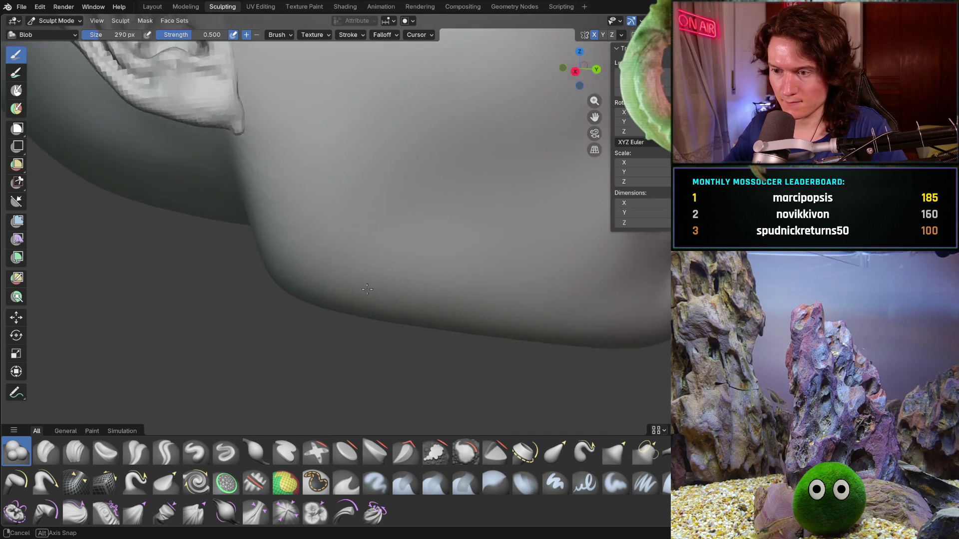
mouse_move(467, 332)
middle_mouse_down()
mouse_move(392, 290)
mouse_move(420, 278)
mouse_move(428, 290)
middle_mouse_up()
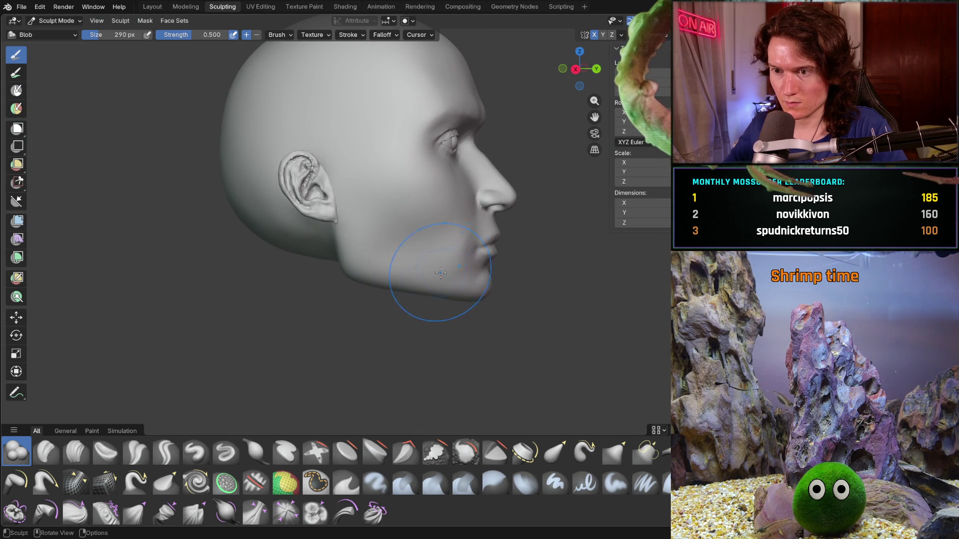
scroll(350, 269, "up", 4)
left_click_drag(351, 268, 324, 285)
left_click_drag(311, 252, 384, 300)
Step: Orbit and zoom around the head to inspect the jaw, snapping to the front view
scroll(422, 222, "down", 3)
mouse_move(492, 218)
middle_mouse_down()
mouse_move(353, 229)
mouse_move(433, 233)
middle_mouse_up()
scroll(432, 234, "down", 2)
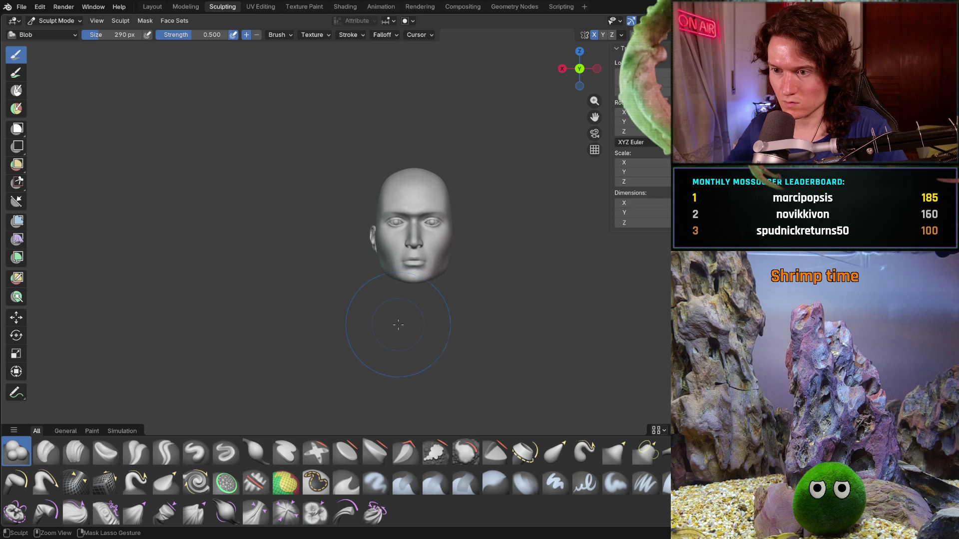
mouse_move(396, 322)
middle_mouse_down("ctrl")
mouse_move(434, 244)
mouse_move(447, 265)
mouse_move(490, 251)
middle_mouse_up("ctrl")
middle_click_drag(379, 310, 286, 271)
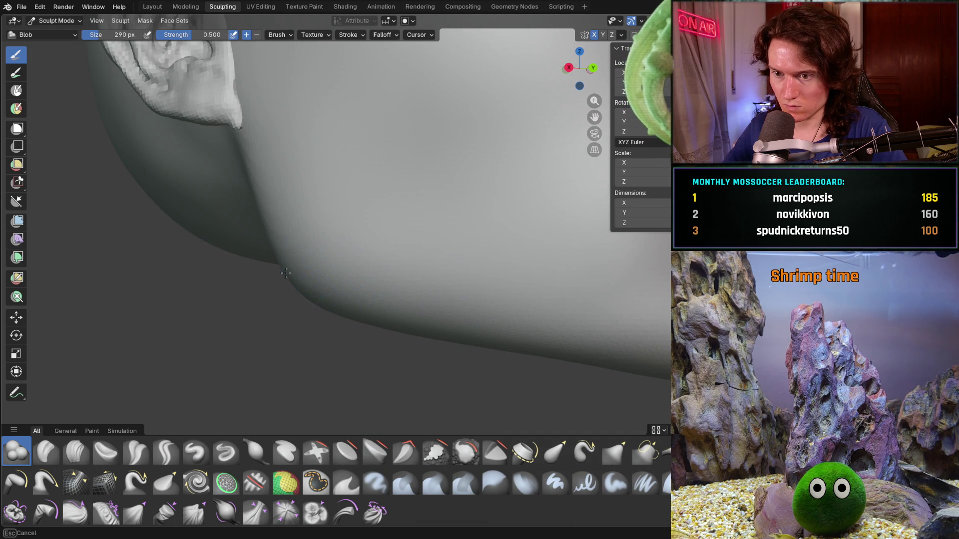
scroll(342, 290, "down", 5)
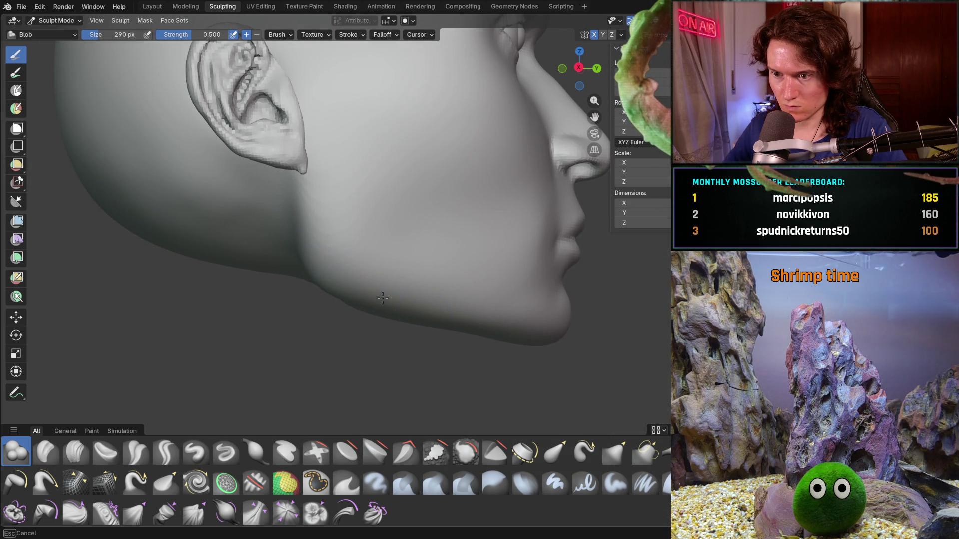
middle_click_drag(455, 319, 323, 291)
middle_click_drag(381, 309, 384, 310)
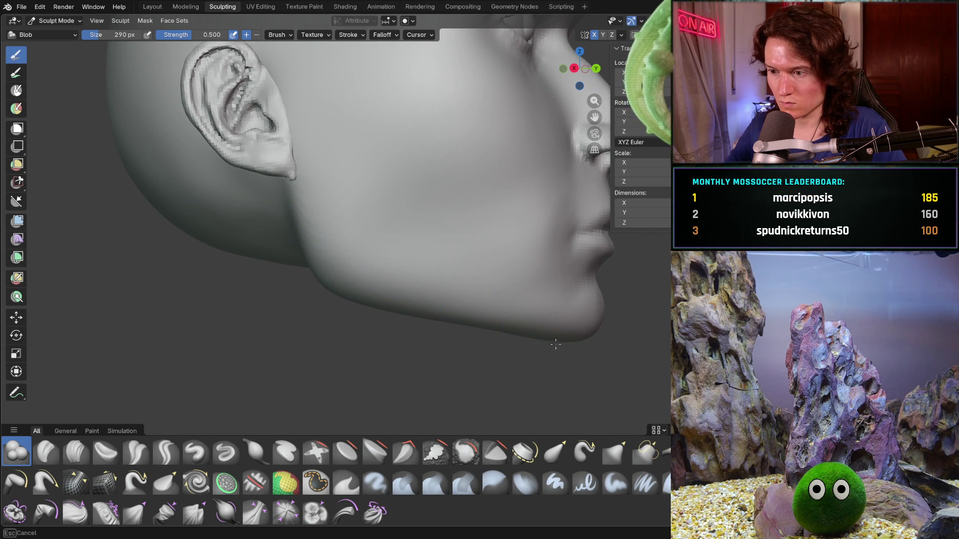
scroll(546, 300, "down", 5)
mouse_move(471, 304)
middle_mouse_down()
mouse_move(488, 290)
mouse_move(392, 300)
mouse_move(391, 317)
middle_mouse_up()
key("ctrl+KP_1")
scroll(438, 335, "down", 3)
mouse_move(453, 336)
middle_mouse_down()
mouse_move(437, 330)
mouse_move(406, 342)
mouse_move(410, 314)
middle_mouse_up()
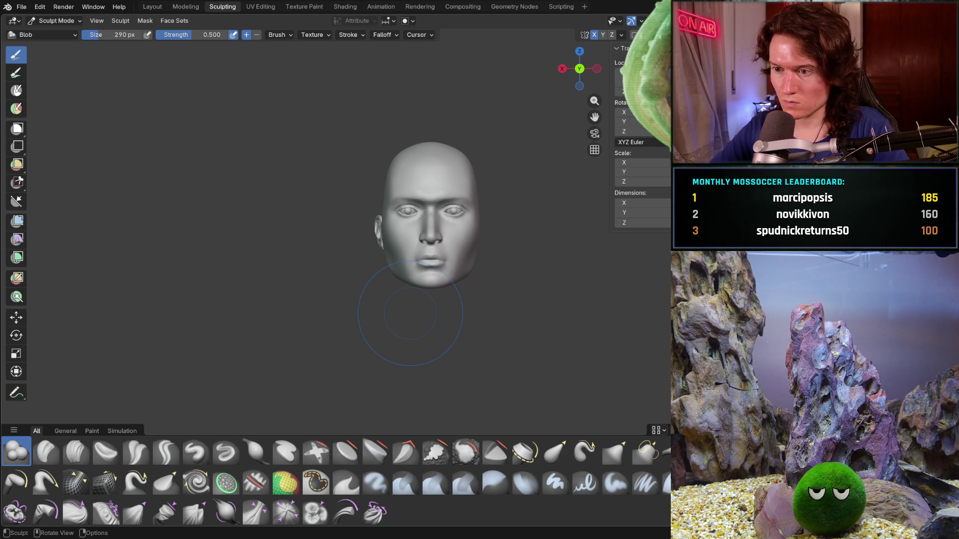
scroll(417, 311, "up", 6)
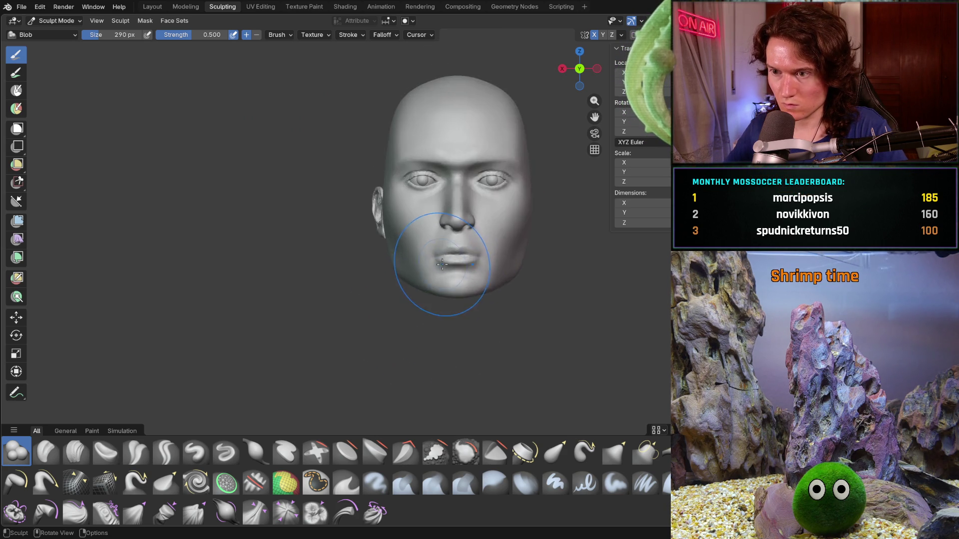
scroll(386, 307, "up", 5, "shift")
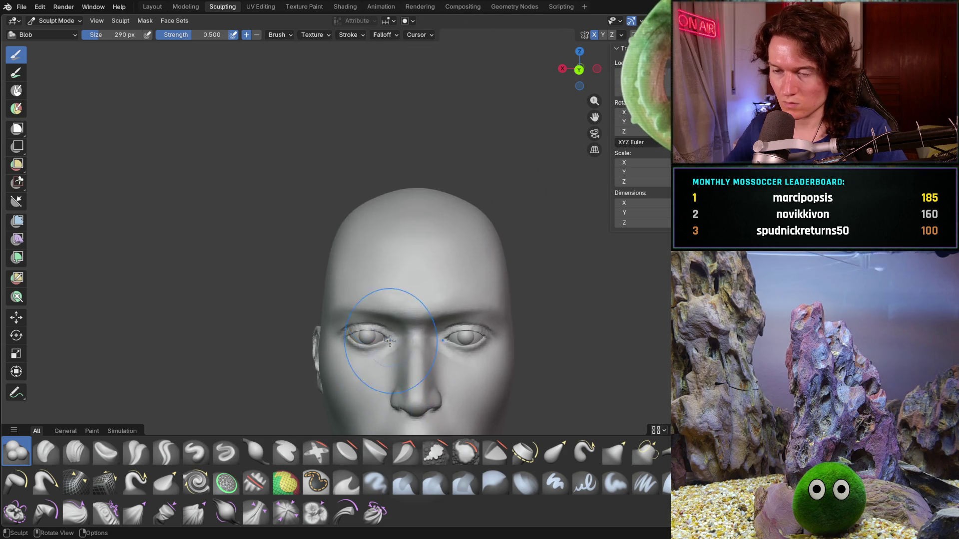
scroll(400, 250, "up", 6)
scroll(387, 278, "up", 2)
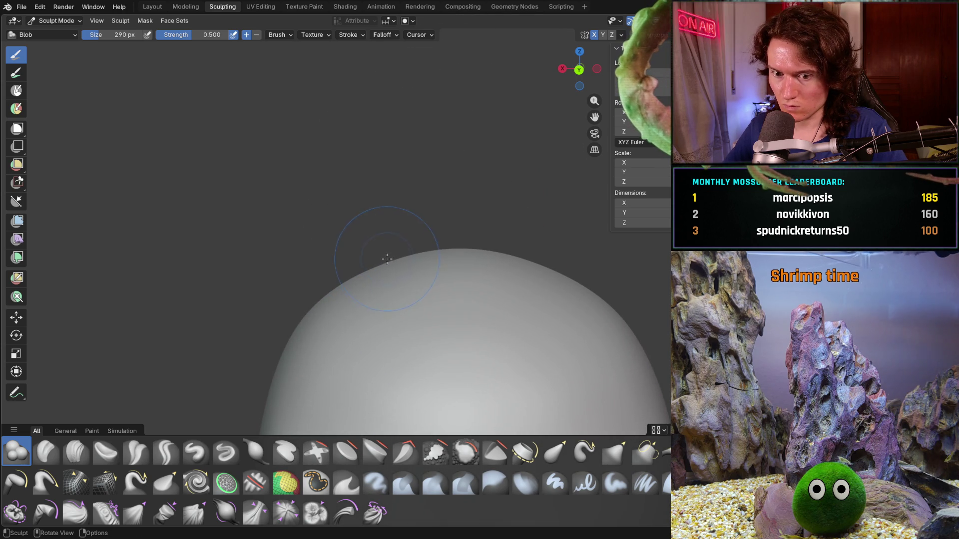
Step: Switch to the Clay Strips brush and lay broad strokes over the top of the skull
key("c")
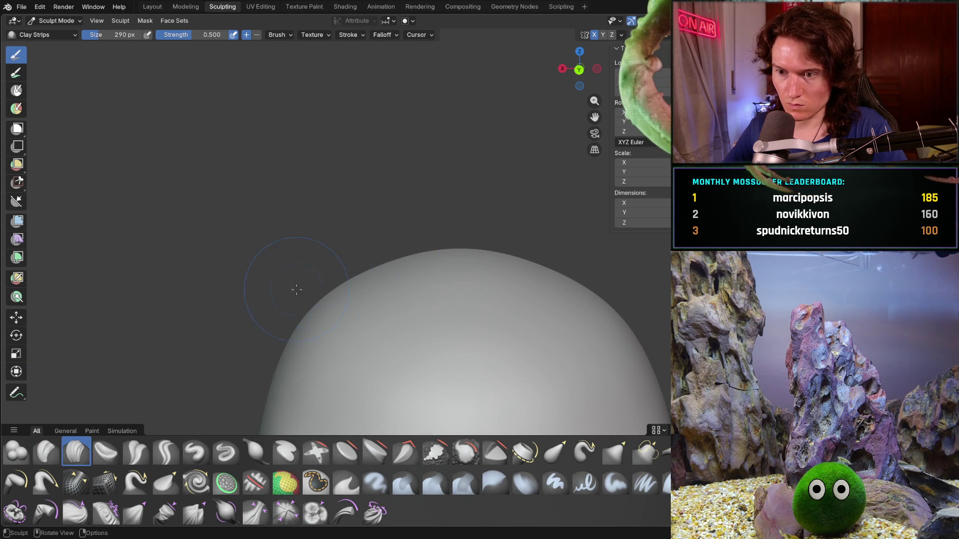
middle_click_drag(365, 252, 350, 201)
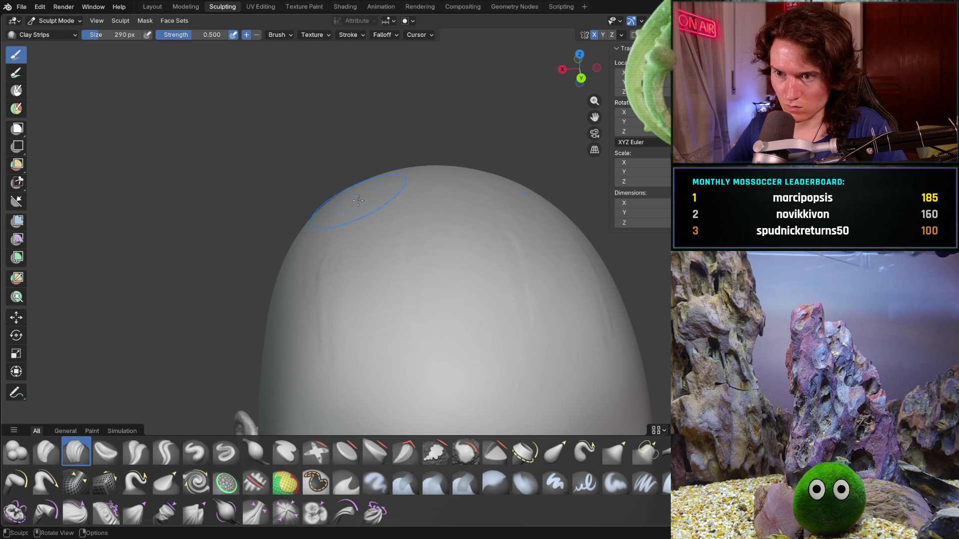
mouse_move(364, 364)
middle_mouse_down()
mouse_move(325, 256)
mouse_move(385, 278)
mouse_move(375, 246)
middle_mouse_up()
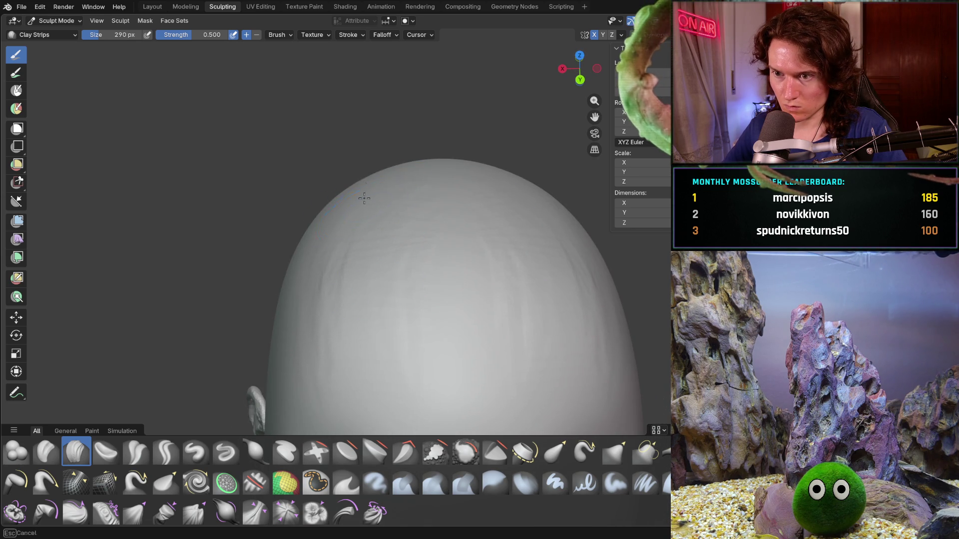
middle_click_drag(330, 152, 361, 181)
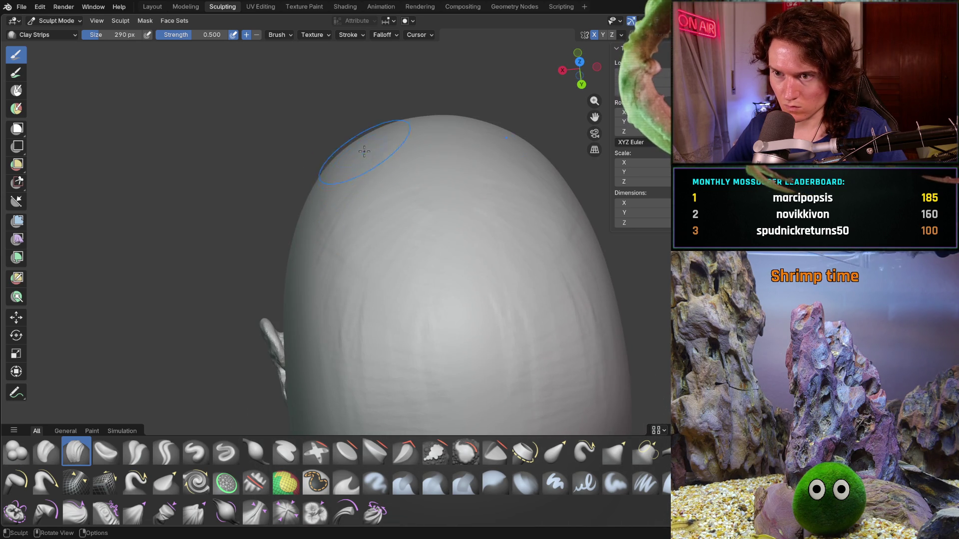
mouse_move(317, 185)
left_mouse_down("shift")
mouse_move(350, 235)
mouse_move(374, 407)
mouse_move(374, 160)
mouse_move(431, 340)
mouse_move(458, 231)
left_mouse_up("shift")
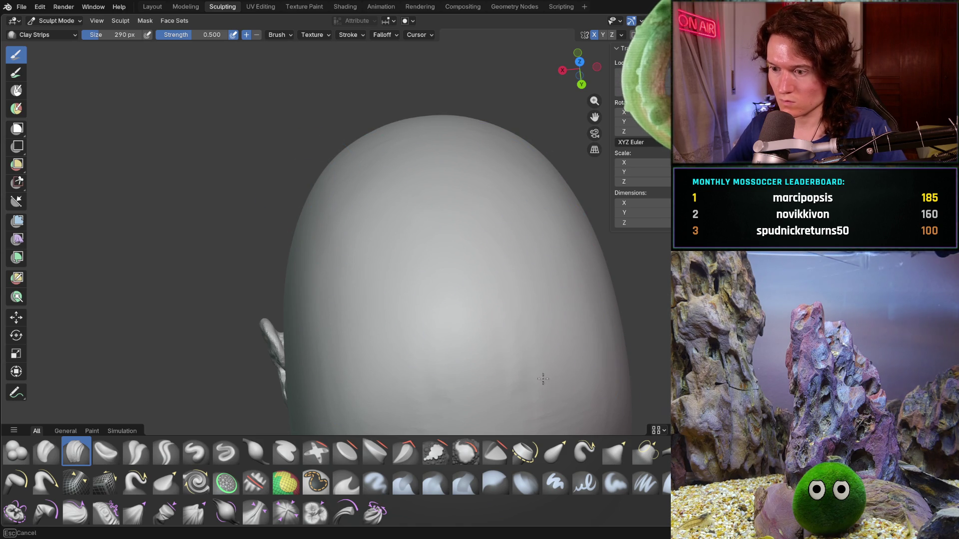
Step: Pan and zoom out until the whole face is visible from the front
mouse_move(493, 332)
middle_mouse_down("shift")
mouse_move(454, 280)
mouse_move(326, 336)
middle_mouse_up("shift")
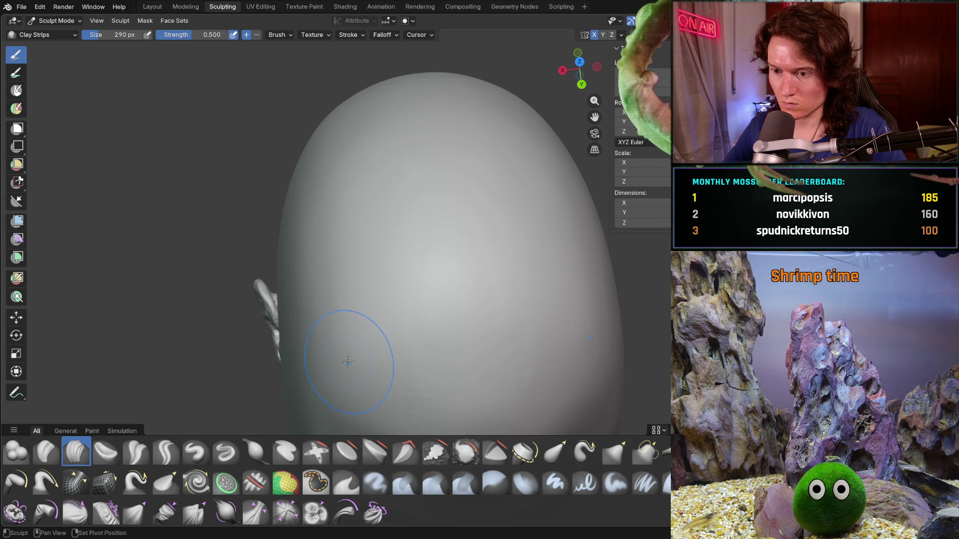
mouse_move(465, 322)
middle_mouse_down("ctrl")
mouse_move(439, 311)
mouse_move(432, 265)
mouse_move(538, 296)
middle_mouse_up("ctrl")
middle_click_drag(410, 289, 409, 288)
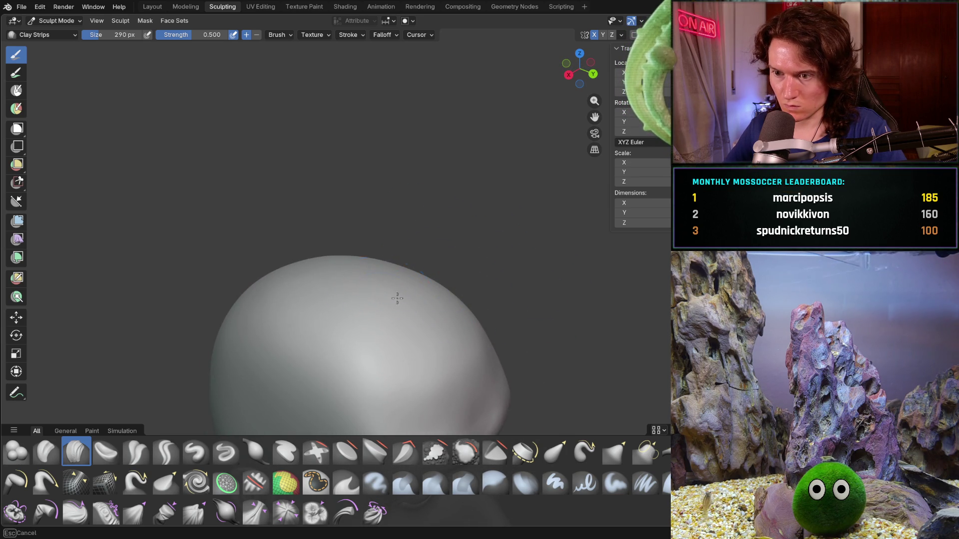
mouse_move(266, 288)
middle_mouse_down()
mouse_move(269, 262)
mouse_move(361, 223)
middle_mouse_up()
scroll(361, 223, "down", 3)
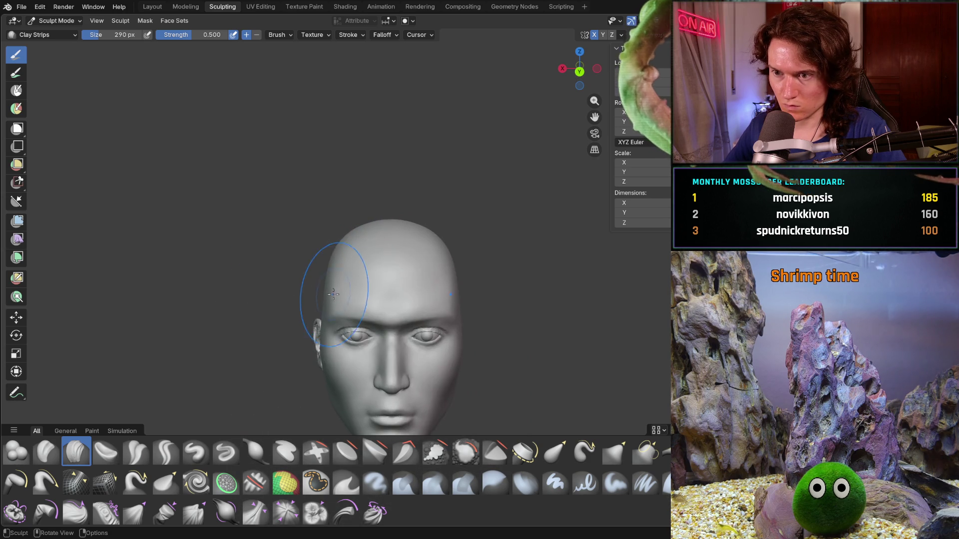
mouse_move(310, 320)
middle_mouse_down()
mouse_move(272, 336)
mouse_move(272, 296)
middle_mouse_up()
Step: With the Grab brush at 418 px, pull the side of the face near the ear outward
key("g")
key("f")
left_click(296, 292)
middle_click_drag(333, 250, 322, 247)
left_click_drag(323, 248, 325, 248)
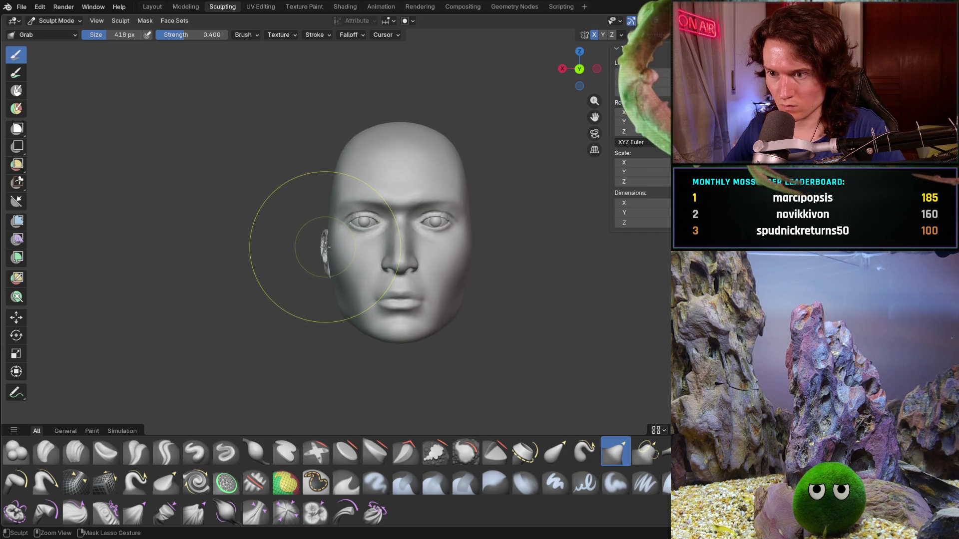
left_click_drag(338, 255, 323, 255)
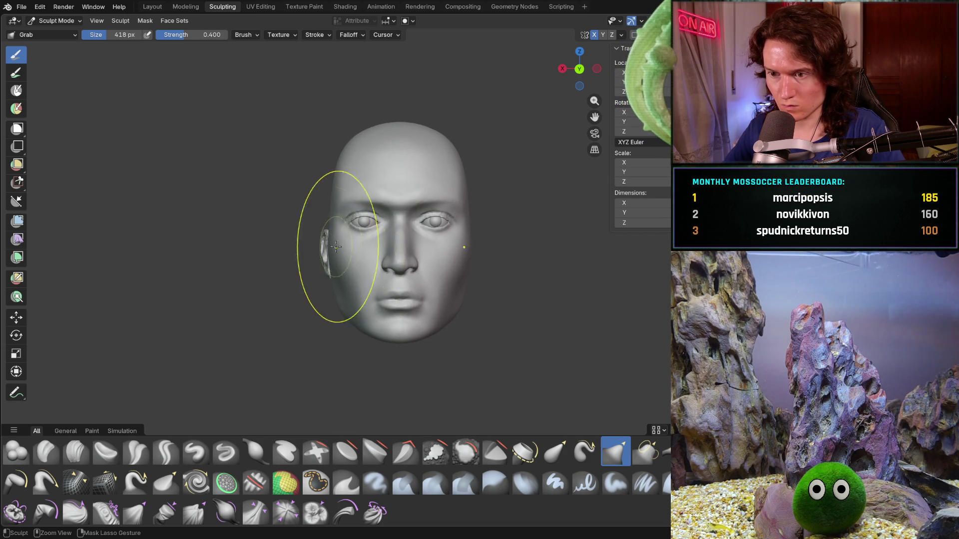
Step: Orbit between side profile and front views to check the reshaped cheek, then zoom toward the ear
mouse_move(252, 317)
middle_mouse_down()
mouse_move(282, 315)
mouse_move(274, 293)
mouse_move(317, 196)
middle_mouse_up()
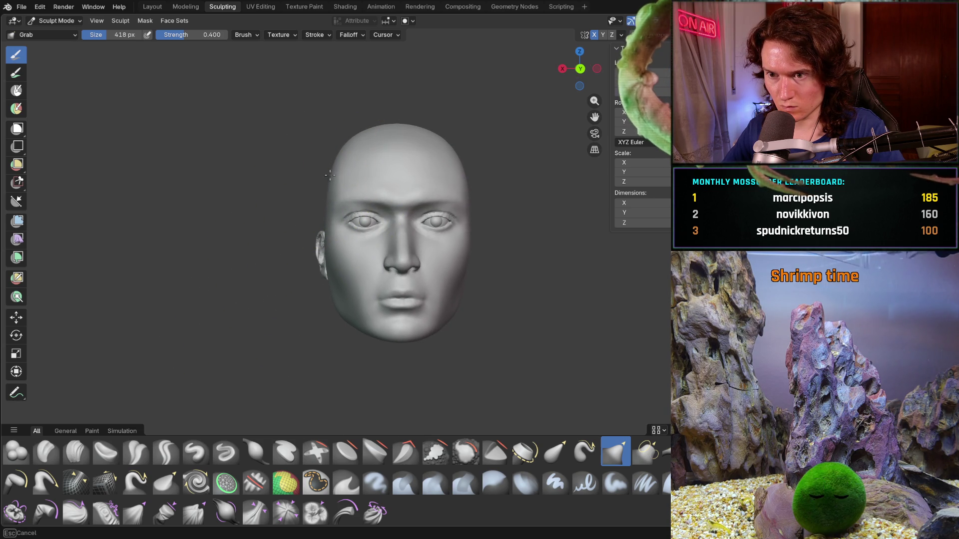
mouse_move(328, 170)
middle_mouse_down()
mouse_move(295, 210)
mouse_move(314, 203)
middle_mouse_up()
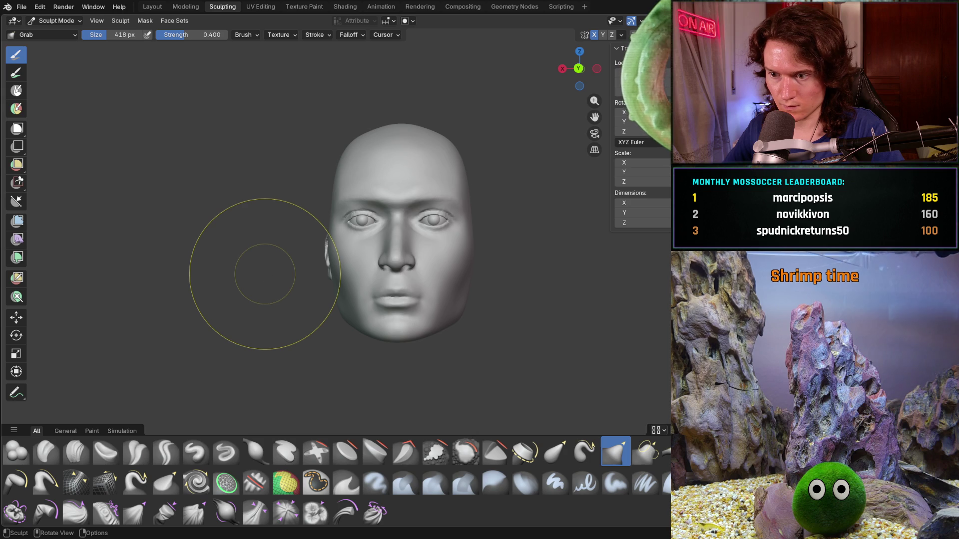
middle_click_drag(332, 331, 391, 331)
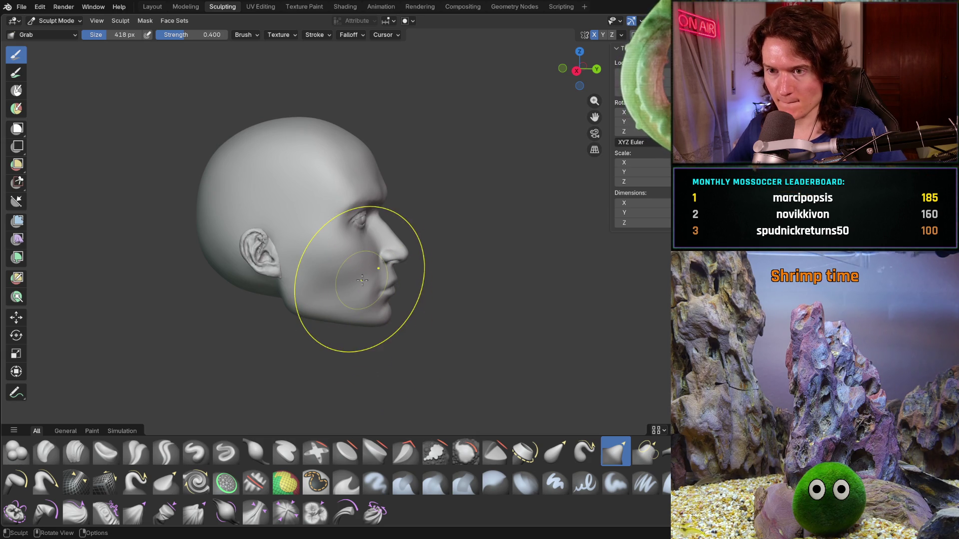
mouse_move(332, 317)
middle_mouse_down()
mouse_move(256, 278)
mouse_move(284, 282)
mouse_move(278, 263)
middle_mouse_up()
scroll(277, 265, "up", 2)
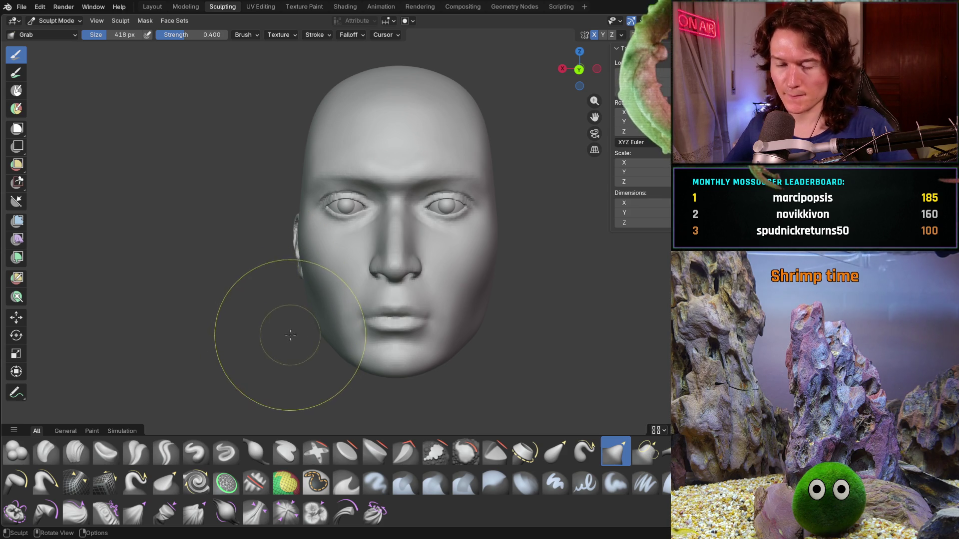
scroll(290, 335, "up", 3)
mouse_move(289, 335)
middle_mouse_down()
mouse_move(327, 305)
mouse_move(300, 299)
middle_mouse_up()
Step: Smooth the cheek surface down toward the jaw with the Smooth brush
key("shift")
left_click_drag(292, 264, 317, 289, "shift")
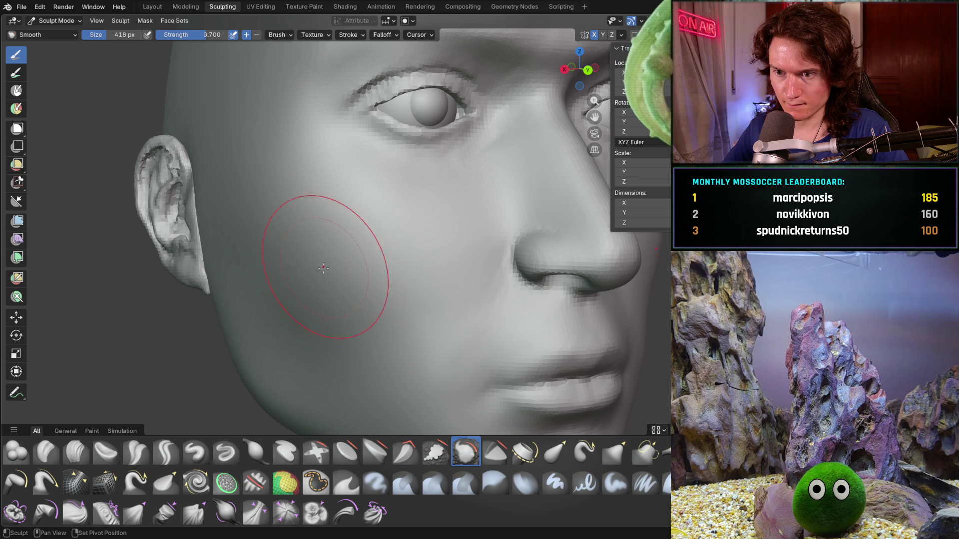
mouse_move(311, 243)
left_mouse_down()
mouse_move(379, 289)
mouse_move(291, 277)
mouse_move(245, 238)
mouse_move(236, 216)
left_mouse_up()
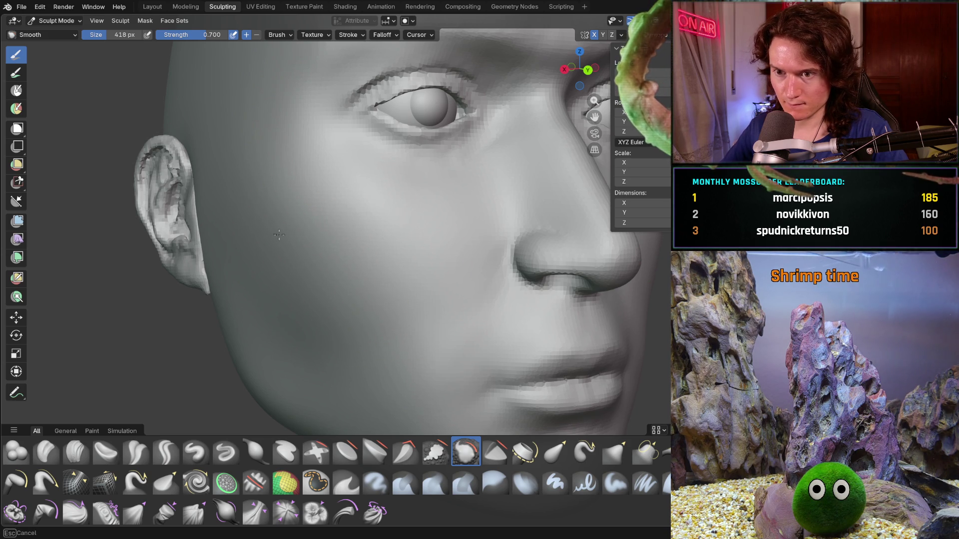
Step: Orbit and zoom between the ear side and front view to inspect the smoothed face
scroll(284, 245, "down", 5)
mouse_move(284, 244)
middle_mouse_down()
mouse_move(287, 291)
mouse_move(282, 200)
middle_mouse_up()
scroll(300, 297, "up", 5)
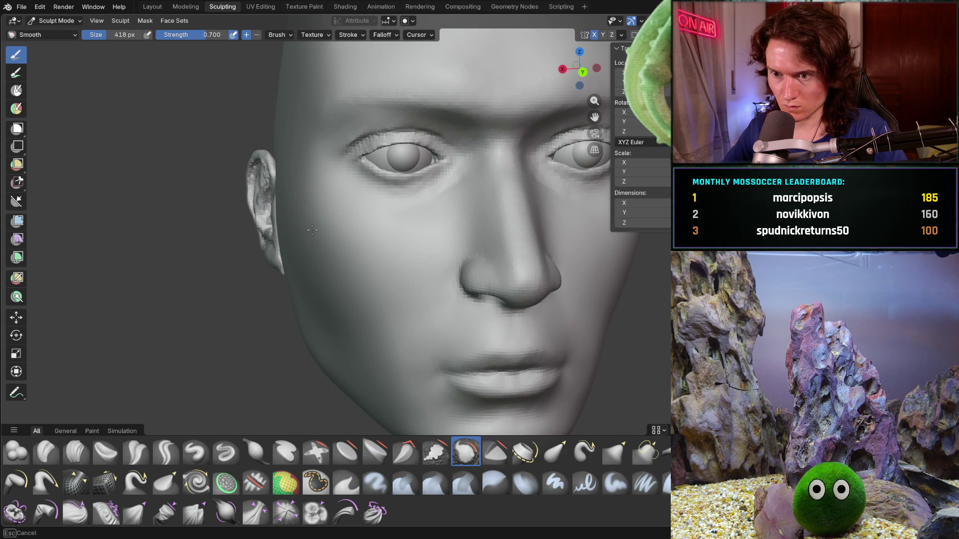
middle_click_drag(313, 243, 317, 222)
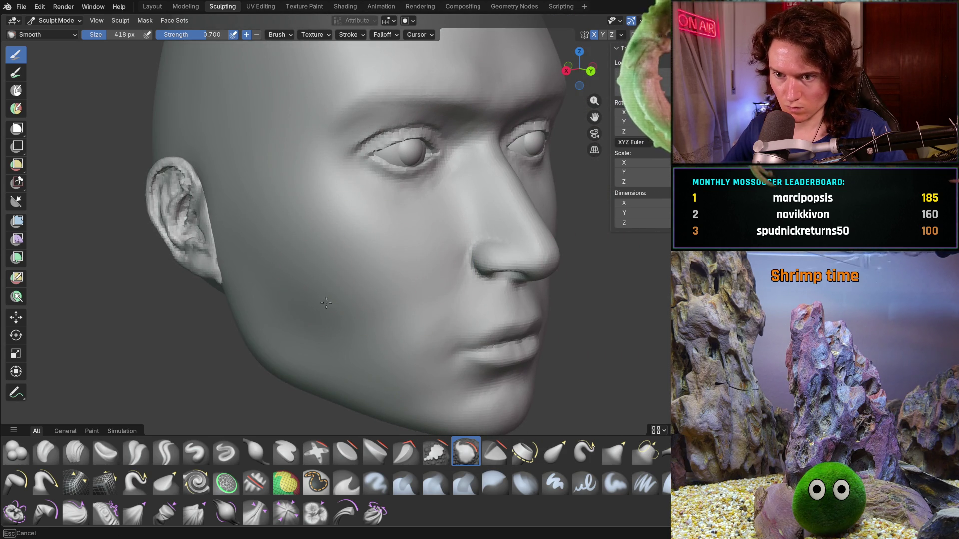
mouse_move(411, 271)
middle_mouse_down()
mouse_move(343, 285)
mouse_move(304, 329)
middle_mouse_up()
scroll(304, 329, "down", 2)
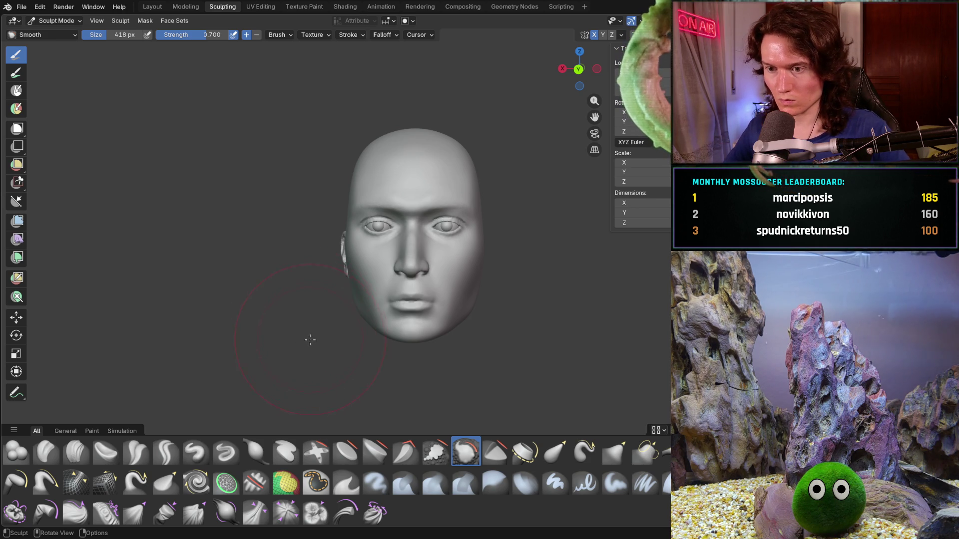
mouse_move(333, 317)
middle_mouse_down("ctrl")
mouse_move(358, 270)
mouse_move(400, 277)
mouse_move(376, 274)
middle_mouse_up("ctrl")
Step: Set Clay Strips to 260 px and build up the cheek toward the ear and upward
key("c")
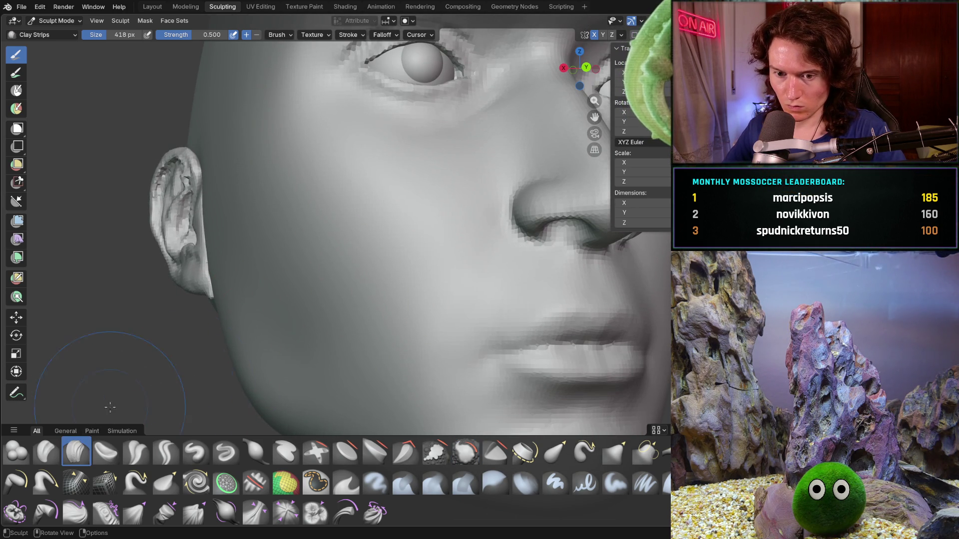
key("f")
left_click(302, 324)
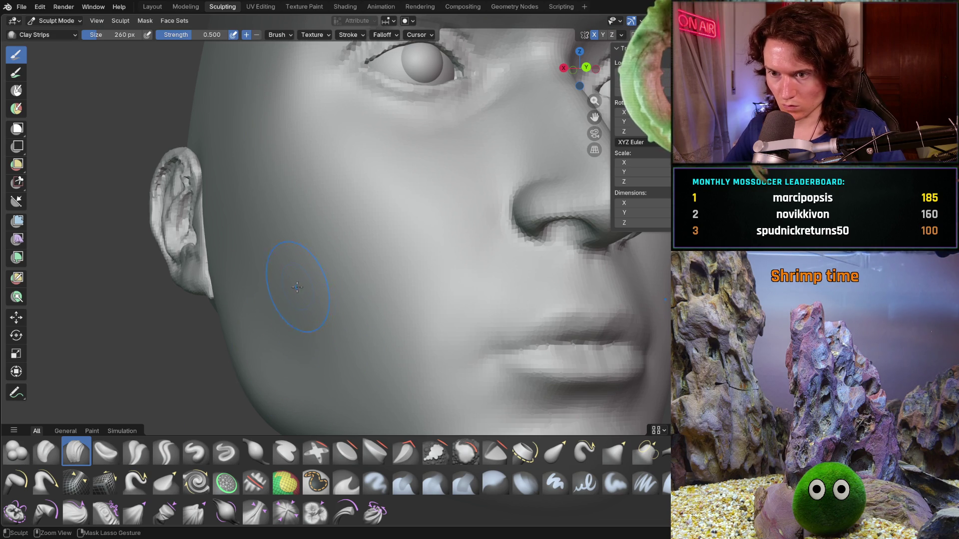
mouse_move(375, 339)
left_mouse_down()
mouse_move(400, 284)
mouse_move(416, 290)
left_mouse_up()
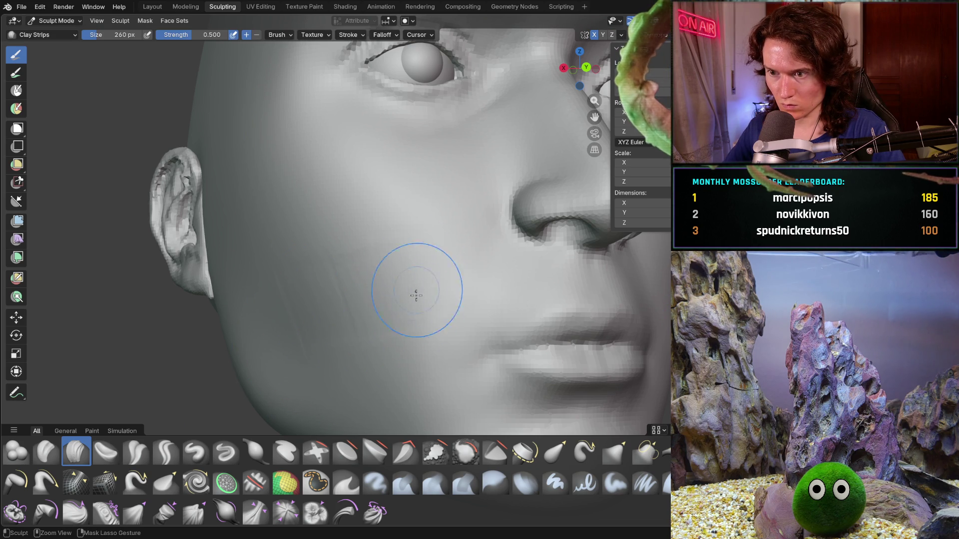
left_click_drag(331, 290, 277, 280)
left_click_drag(336, 291, 425, 265)
Step: Orbit and zoom to check the fuller cheek and jaw from front and side profile
left_click_drag(323, 332, 322, 287)
mouse_move(322, 287)
middle_mouse_down()
mouse_move(302, 325)
mouse_move(331, 321)
mouse_move(304, 301)
middle_mouse_up()
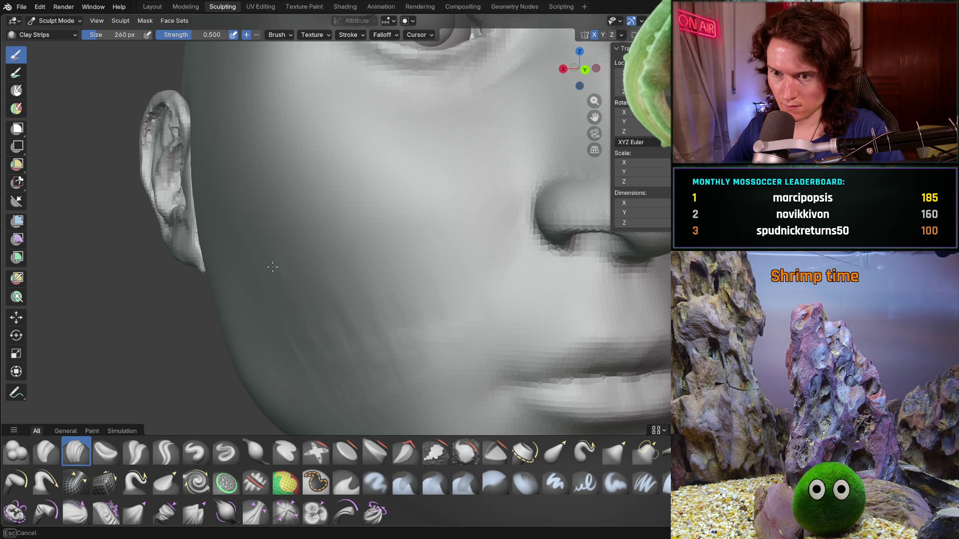
mouse_move(447, 342)
middle_mouse_down()
mouse_move(422, 330)
mouse_move(471, 299)
middle_mouse_up()
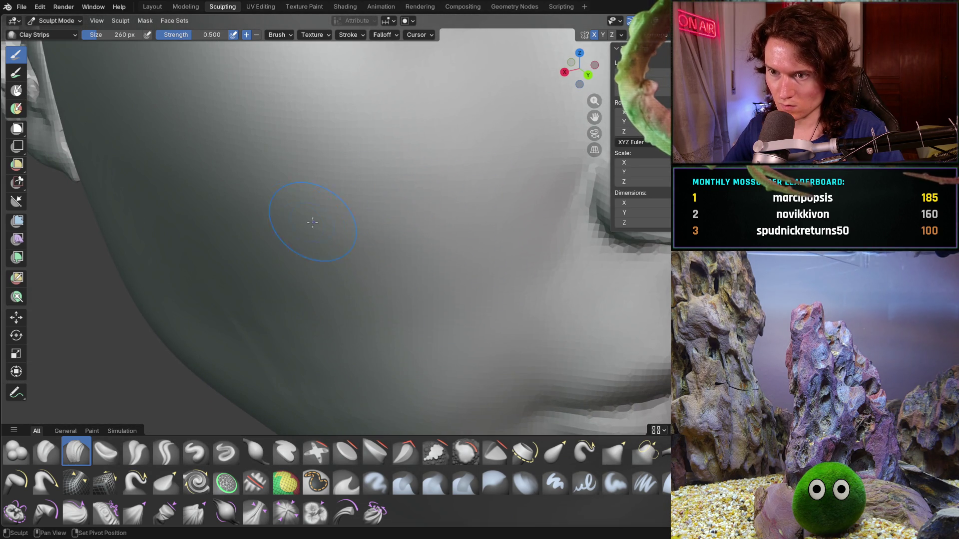
scroll(406, 224, "down", 5)
mouse_move(428, 268)
middle_mouse_down()
mouse_move(330, 243)
mouse_move(373, 267)
mouse_move(372, 280)
mouse_move(450, 316)
mouse_move(440, 314)
mouse_move(428, 256)
middle_mouse_up()
scroll(375, 247, "down", 4)
scroll(368, 285, "up", 4)
scroll(450, 317, "up", 2)
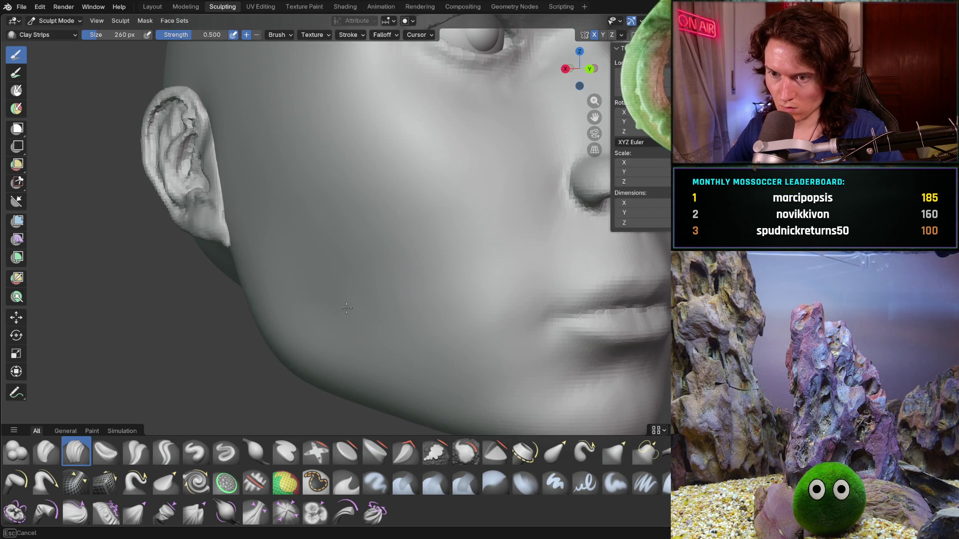
middle_click_drag(432, 244, 432, 245)
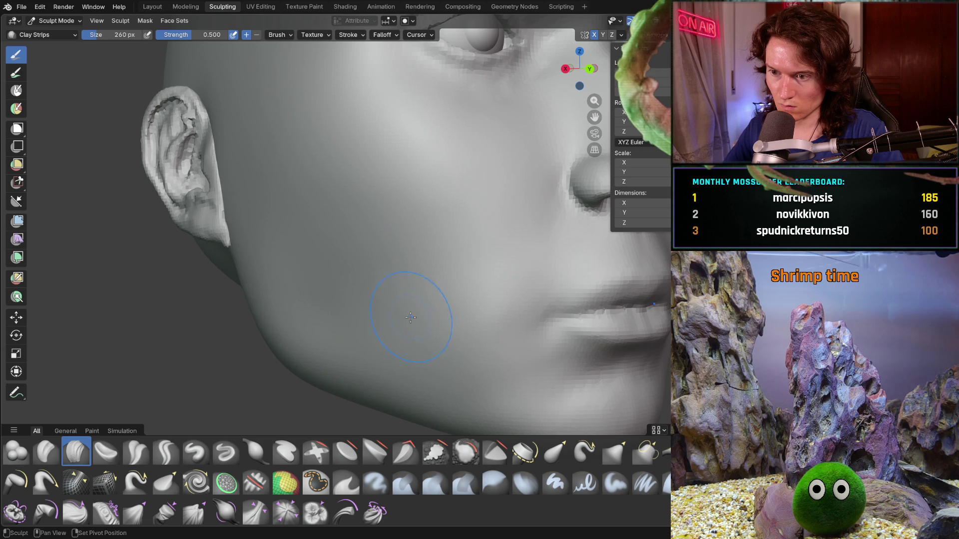
mouse_move(325, 278)
middle_mouse_down()
mouse_move(402, 278)
mouse_move(383, 306)
mouse_move(396, 285)
middle_mouse_up()
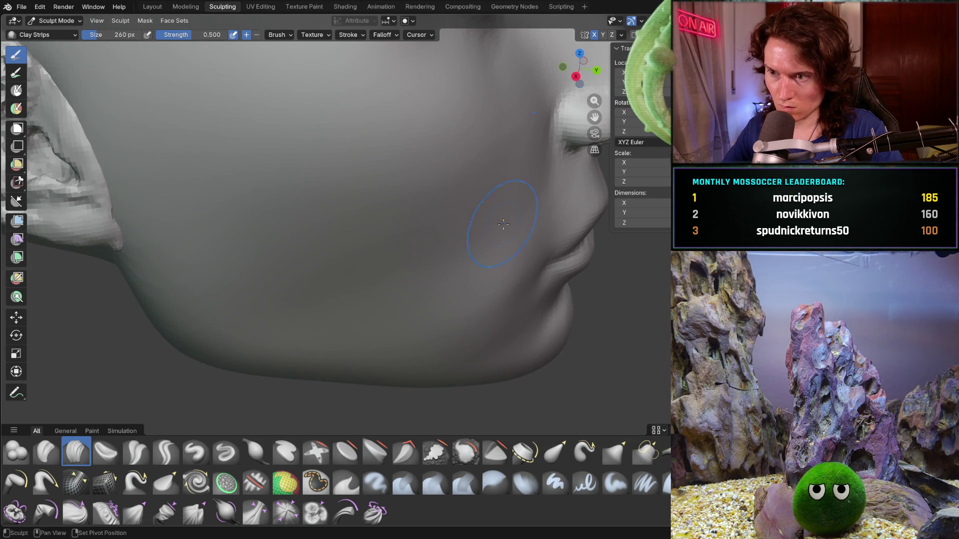
key("Escape")
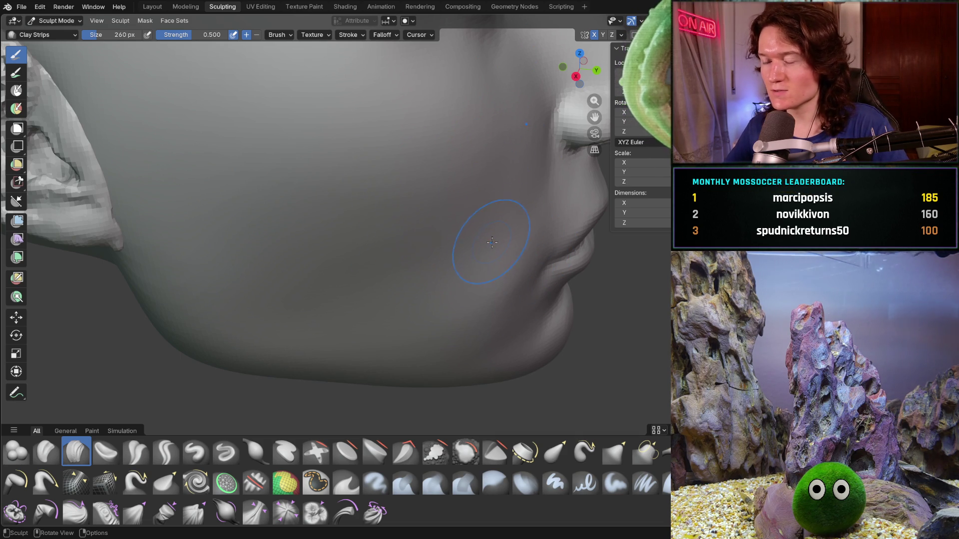
middle_click_drag(477, 273, 353, 257)
mouse_move(433, 277)
middle_mouse_down()
mouse_move(395, 239)
mouse_move(409, 230)
mouse_move(417, 300)
middle_mouse_up()
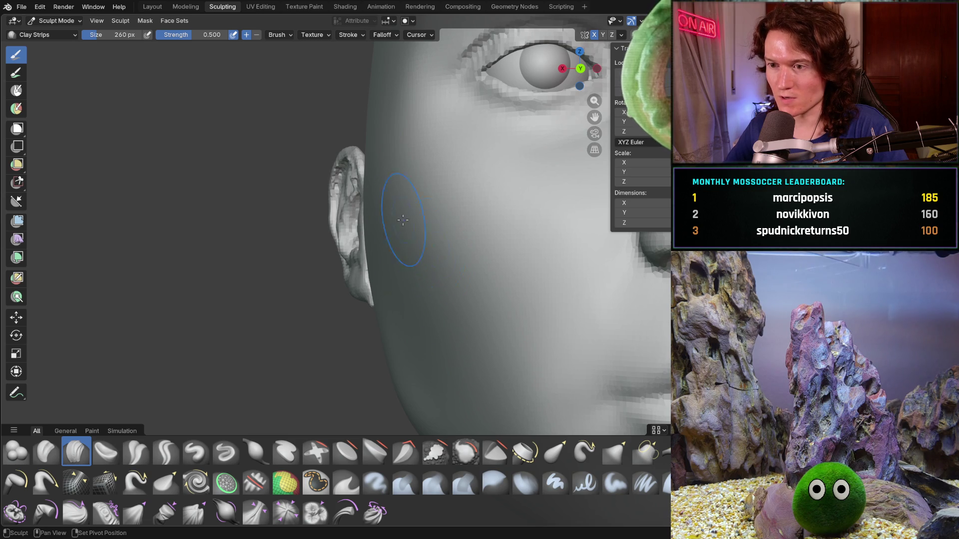
Step: Square the head to a front view, then switch to the browser's 3D cursor menu search results
middle_click_drag(389, 238, 390, 239, "shift")
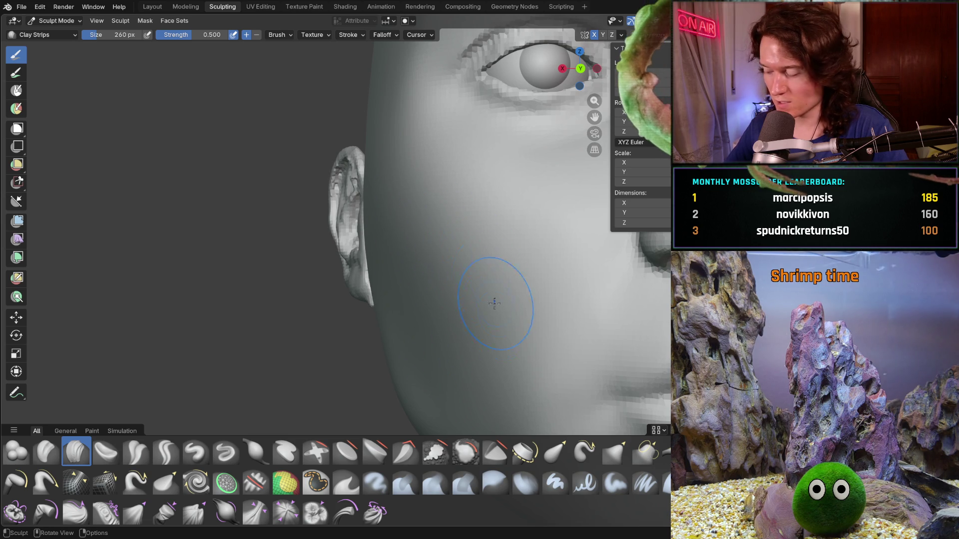
scroll(492, 294, "down", 4)
mouse_move(382, 308)
middle_mouse_down()
mouse_move(407, 289)
mouse_move(398, 315)
middle_mouse_up()
scroll(407, 290, "down", 2)
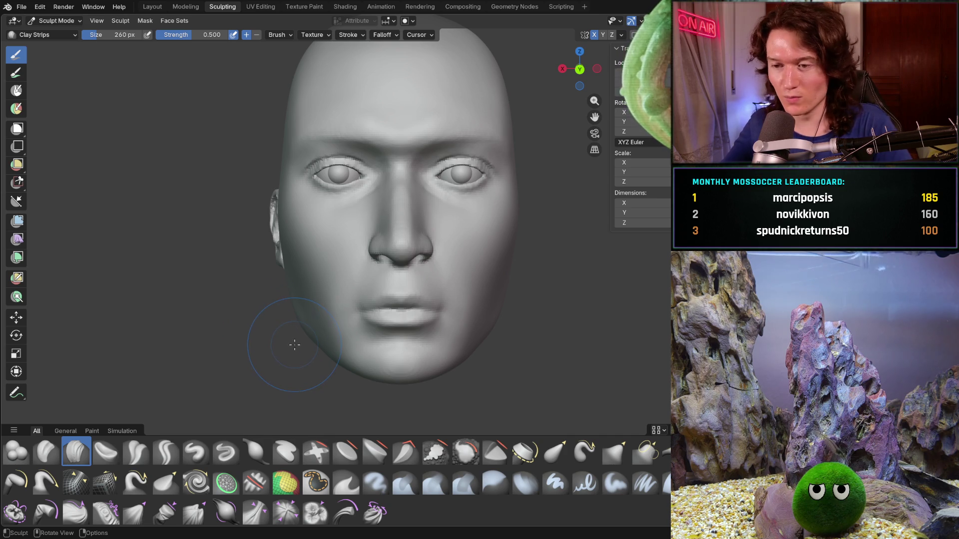
middle_click_drag(325, 326, 304, 351)
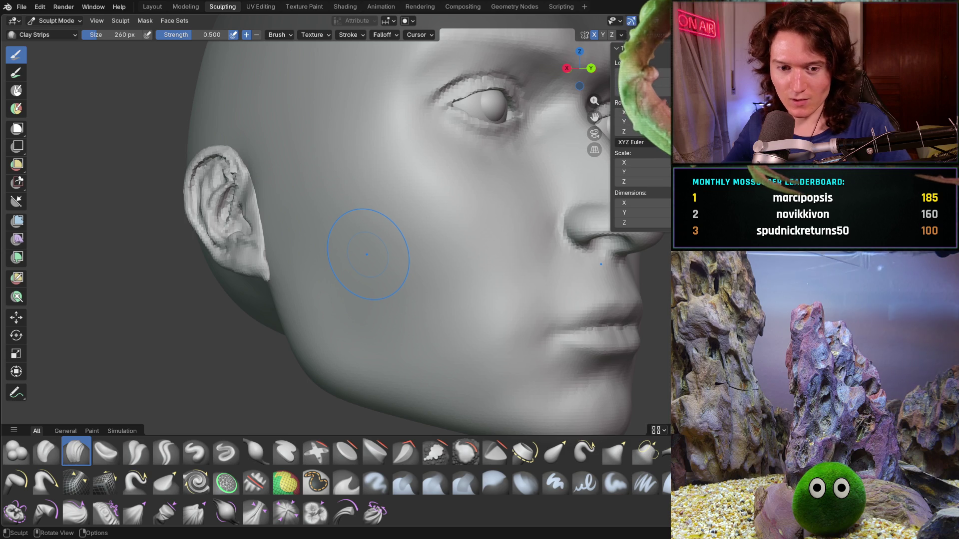
mouse_move(451, 338)
middle_mouse_down()
mouse_move(395, 370)
mouse_move(405, 369)
mouse_move(426, 328)
mouse_move(437, 344)
mouse_move(429, 365)
mouse_move(359, 333)
middle_mouse_up()
scroll(454, 375, "down", 5)
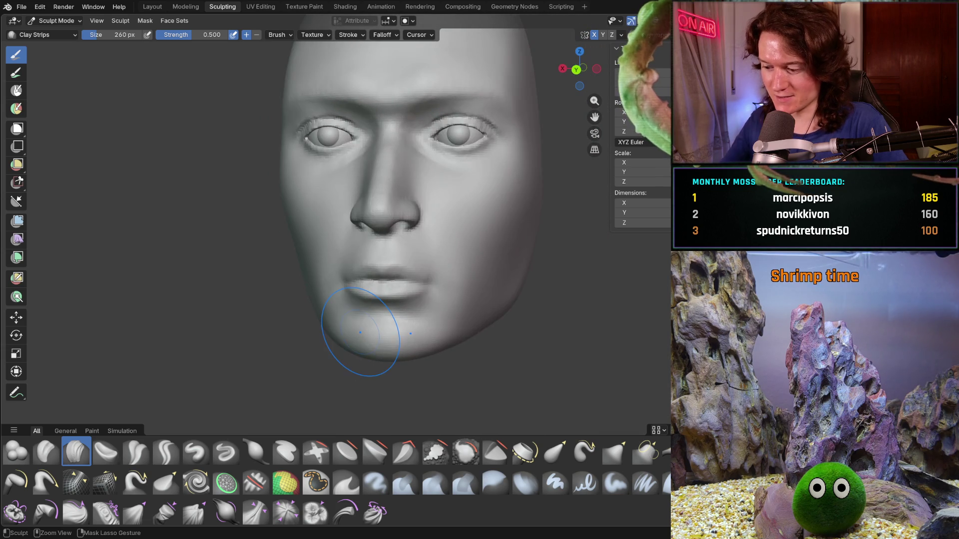
scroll(359, 332, "down", 2)
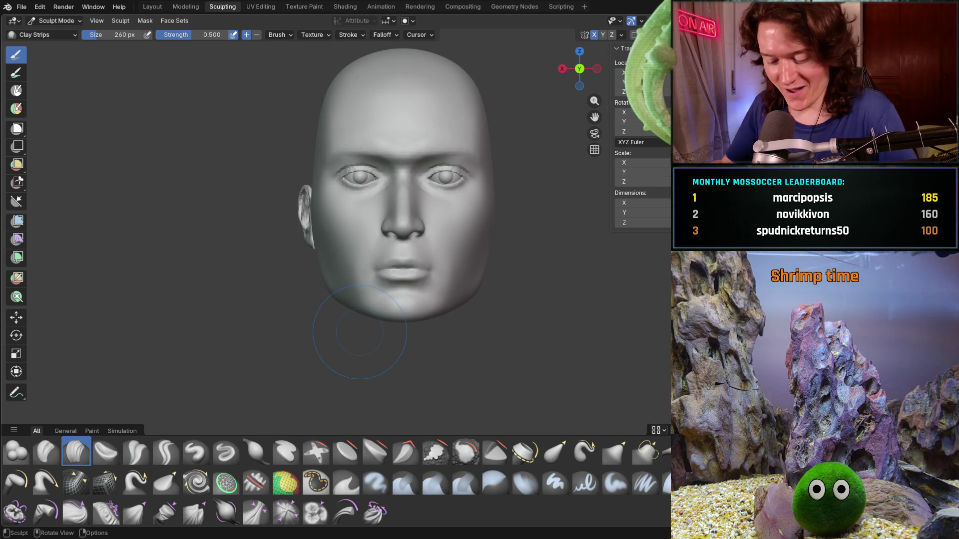
middle_click_drag(324, 286, 349, 349)
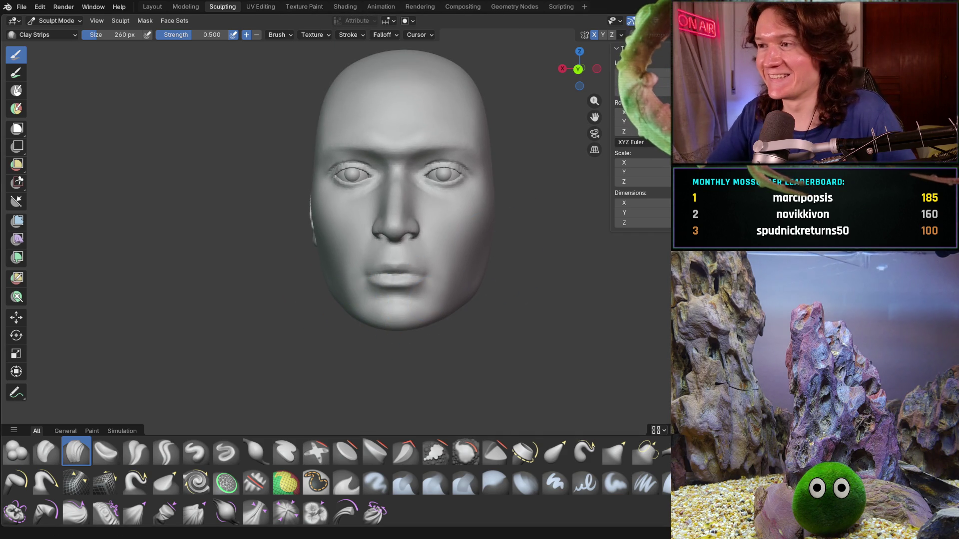
key("alt+Tab")
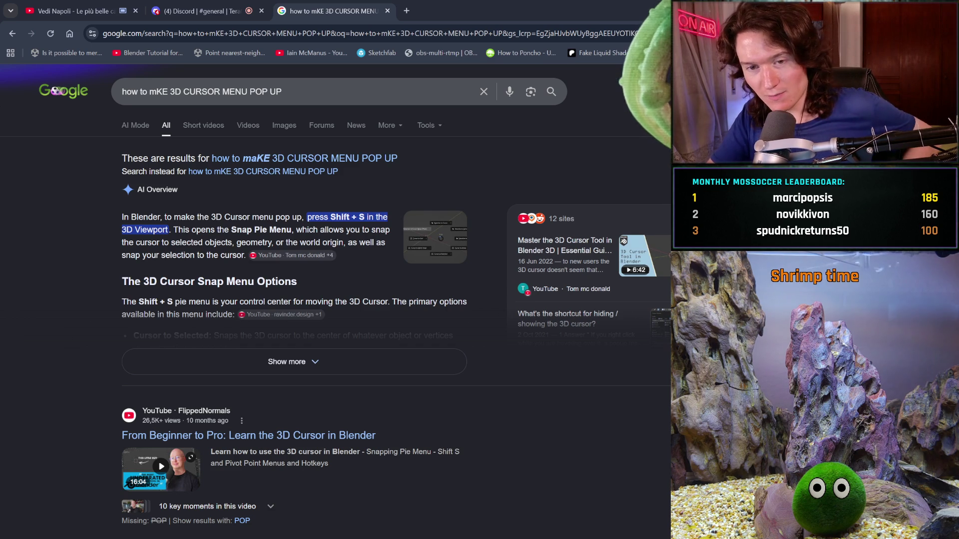
Step: Switch to the Vedi Napoli video tab in the browser
left_click(47, 5)
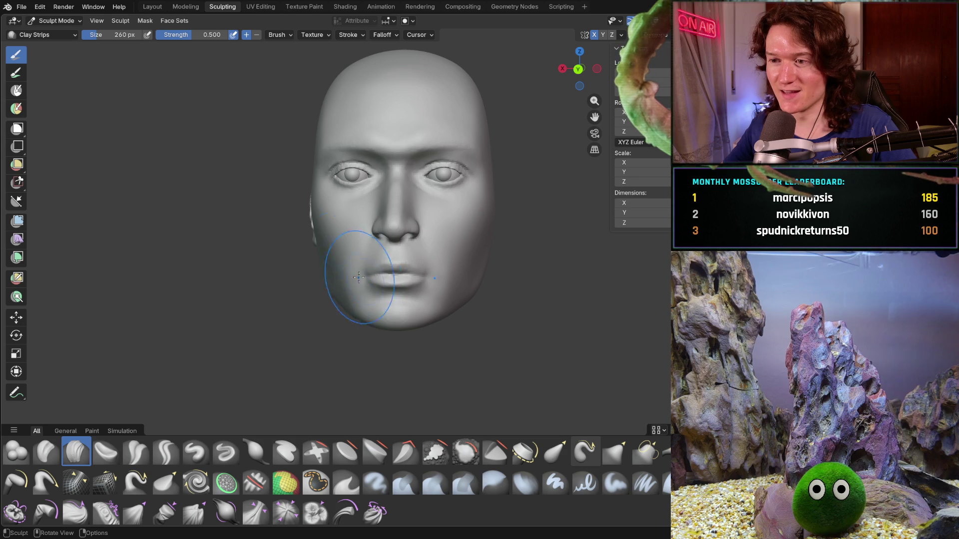
mouse_move(344, 299)
middle_mouse_down()
mouse_move(400, 304)
mouse_move(331, 290)
middle_mouse_up()
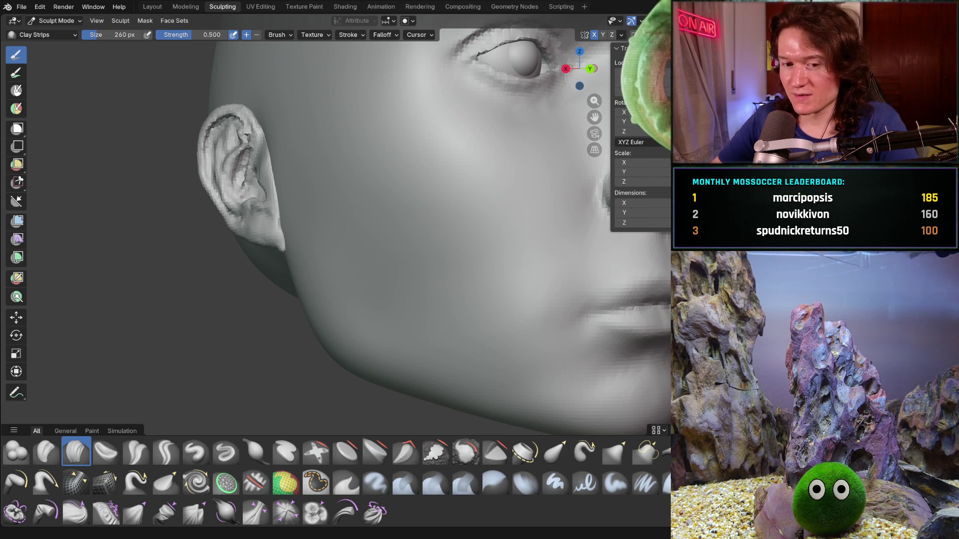
mouse_move(240, 280)
middle_mouse_down()
mouse_move(375, 287)
mouse_move(325, 296)
mouse_move(357, 307)
mouse_move(342, 300)
middle_mouse_up()
scroll(375, 287, "down", 5)
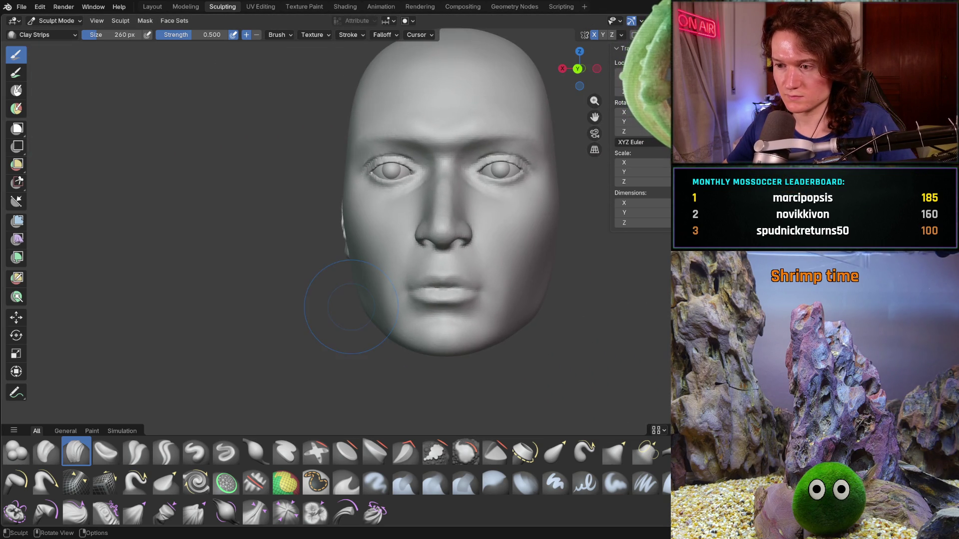
middle_click_drag(374, 332, 396, 343)
scroll(389, 325, "up", 5)
middle_click_drag(379, 303, 319, 310)
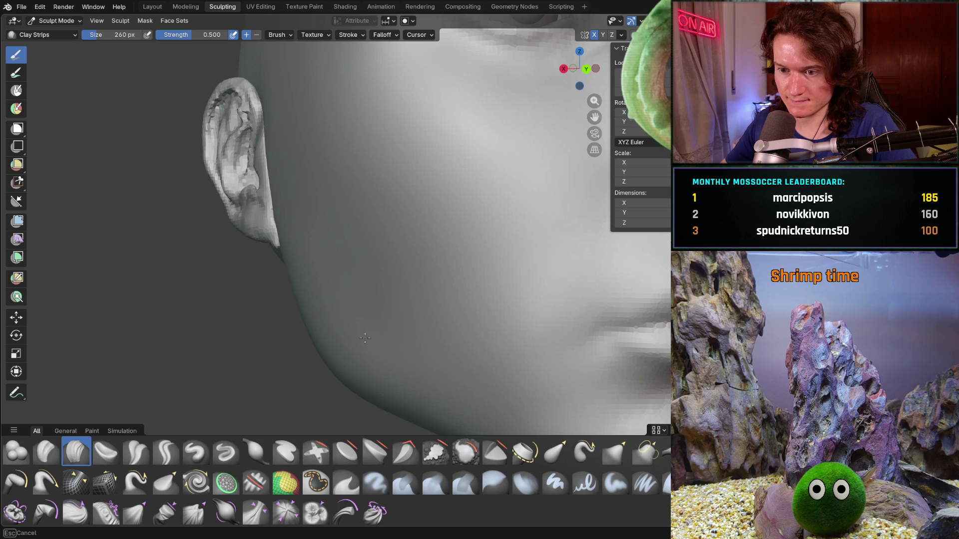
mouse_move(385, 321)
middle_mouse_down()
mouse_move(354, 300)
mouse_move(281, 286)
middle_mouse_up()
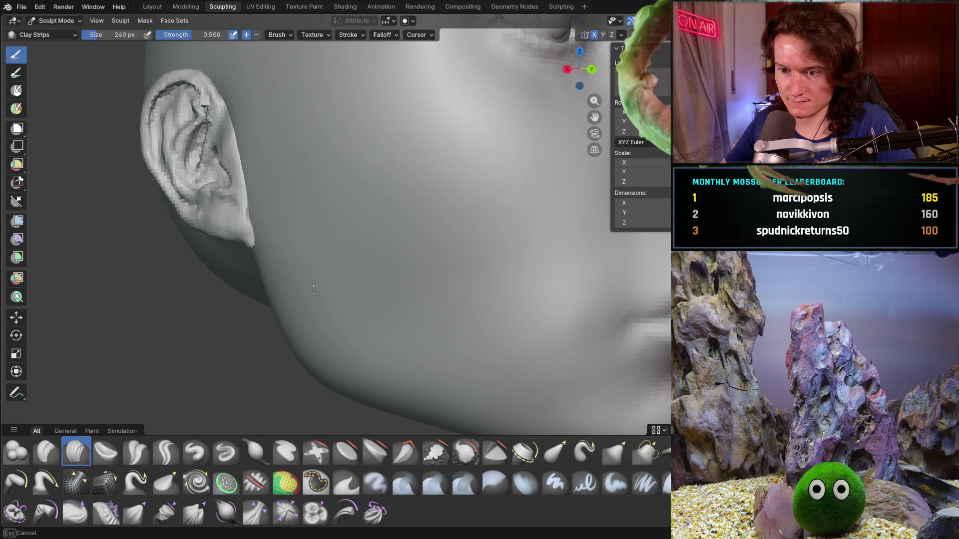
scroll(396, 253, "down", 5)
mouse_move(396, 253)
middle_mouse_down()
mouse_move(384, 323)
mouse_move(339, 321)
middle_mouse_up()
middle_click_drag(344, 383, 452, 378)
scroll(424, 350, "up", 4)
middle_click_drag(400, 323, 332, 257)
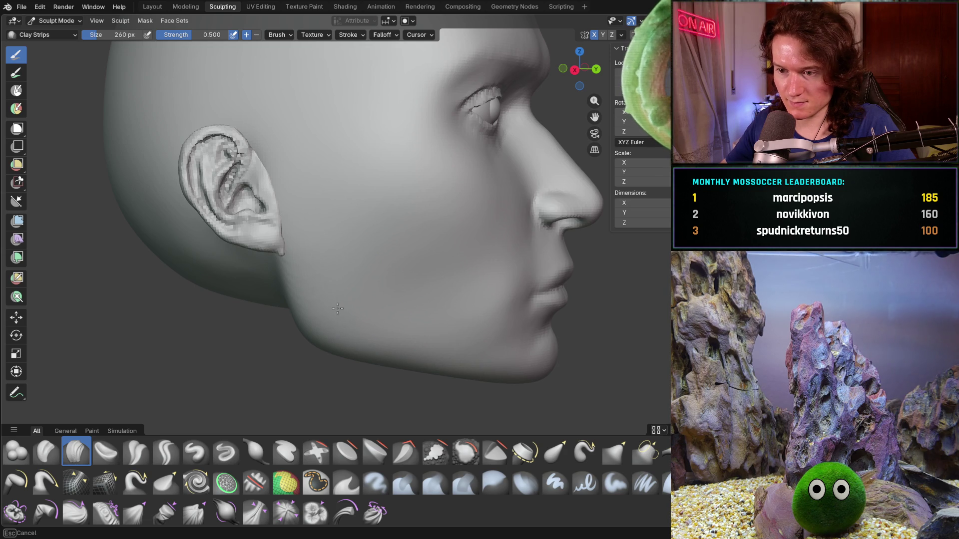
mouse_move(439, 280)
middle_mouse_down()
mouse_move(370, 298)
mouse_move(364, 343)
mouse_move(400, 347)
mouse_move(374, 306)
middle_mouse_up()
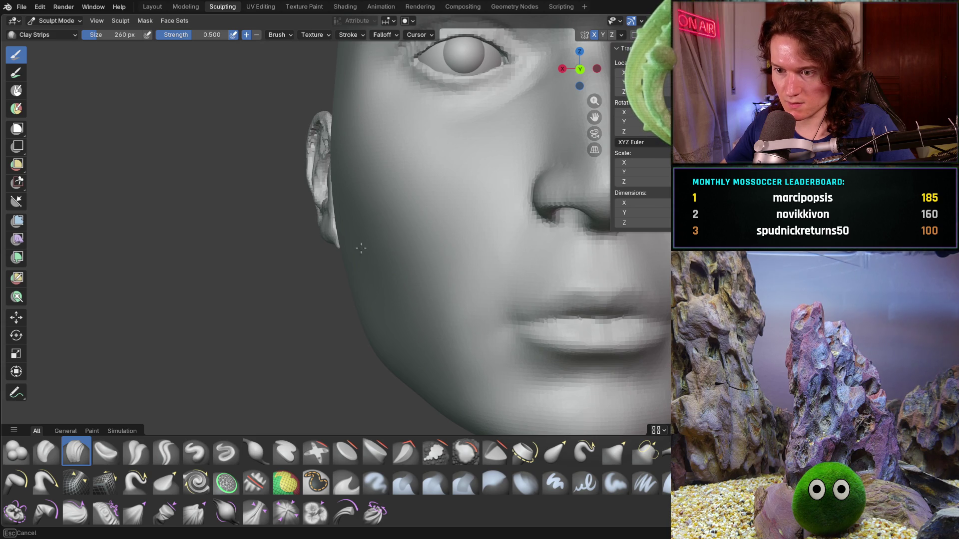
middle_click_drag(381, 314, 395, 320)
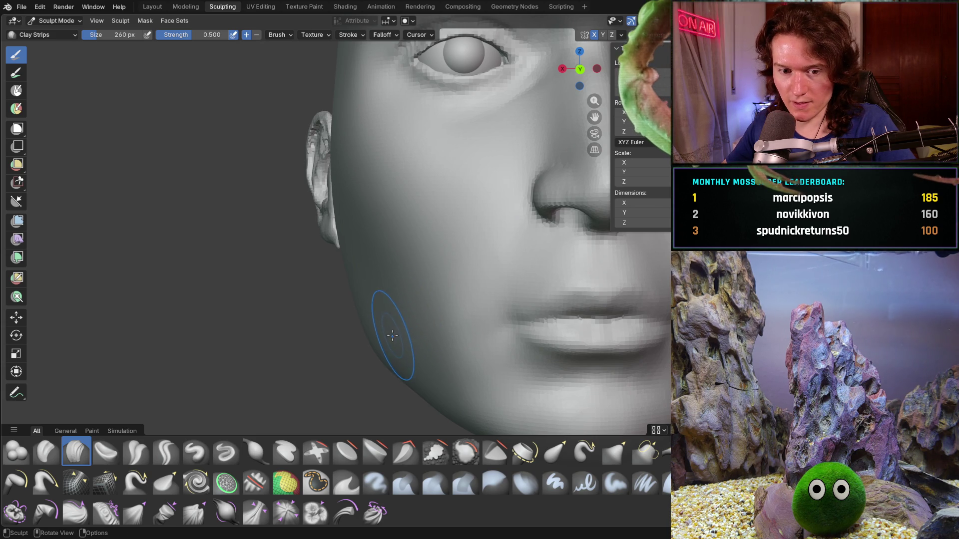
mouse_move(382, 299)
middle_mouse_down()
mouse_move(447, 304)
mouse_move(437, 325)
middle_mouse_up()
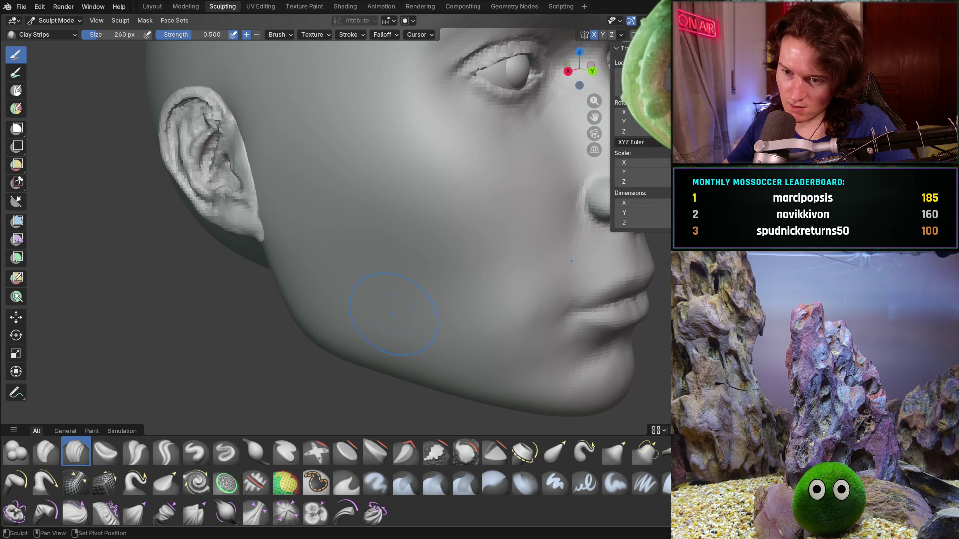
mouse_move(376, 298)
middle_mouse_down()
mouse_move(365, 313)
mouse_move(401, 390)
mouse_move(381, 311)
mouse_move(354, 332)
mouse_move(368, 338)
mouse_move(369, 359)
mouse_move(357, 332)
mouse_move(467, 340)
mouse_move(394, 329)
middle_mouse_up()
Step: Set the Grab brush to 710 px and pull the side of the head near the ear
key("shift+t")
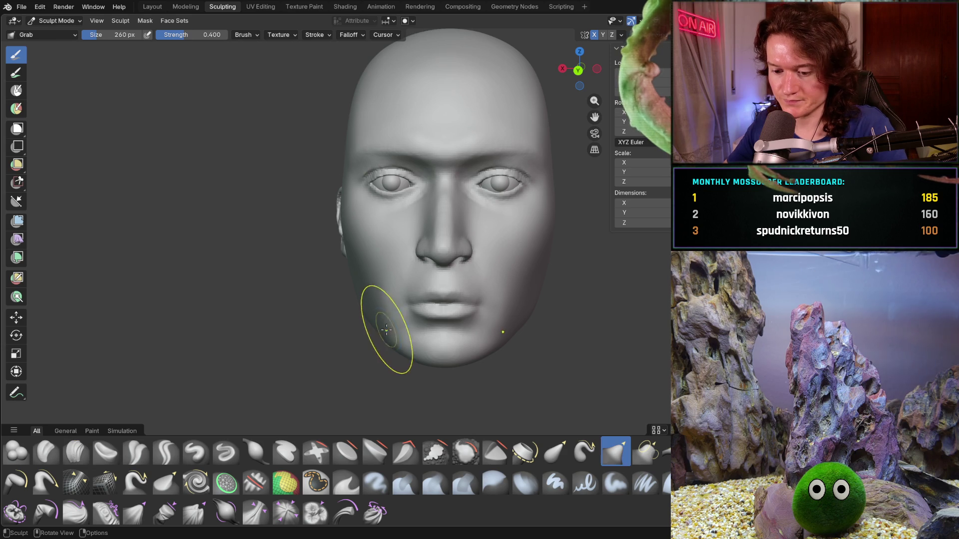
key("f")
left_click(439, 352)
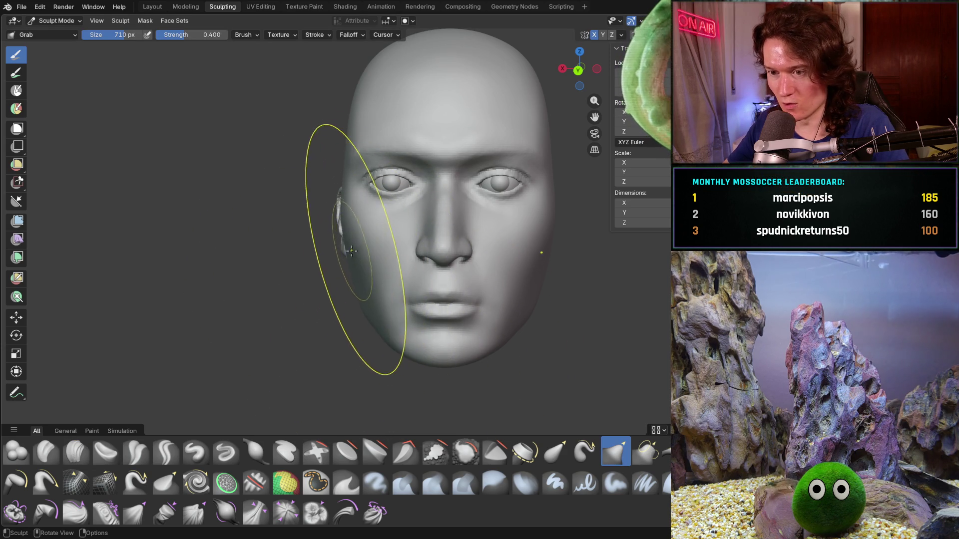
mouse_move(342, 226)
left_mouse_down()
mouse_move(358, 225)
mouse_move(261, 243)
mouse_move(225, 236)
left_mouse_up()
Step: Undo and redo to compare the widened head with the original, then pull the left face side
key("ctrl+z")
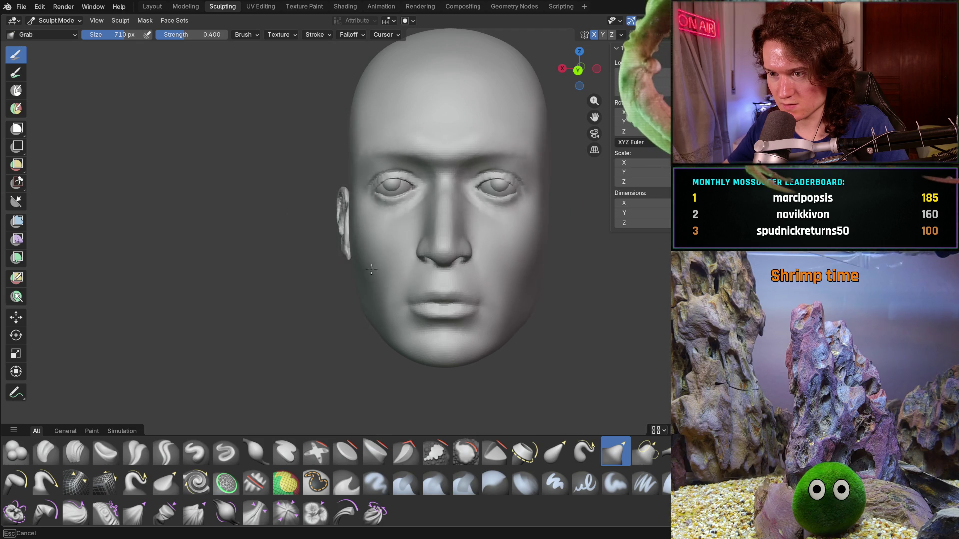
key("ctrl+z")
key("ctrl+shift+z")
key("ctrl+z")
key("ctrl+z")
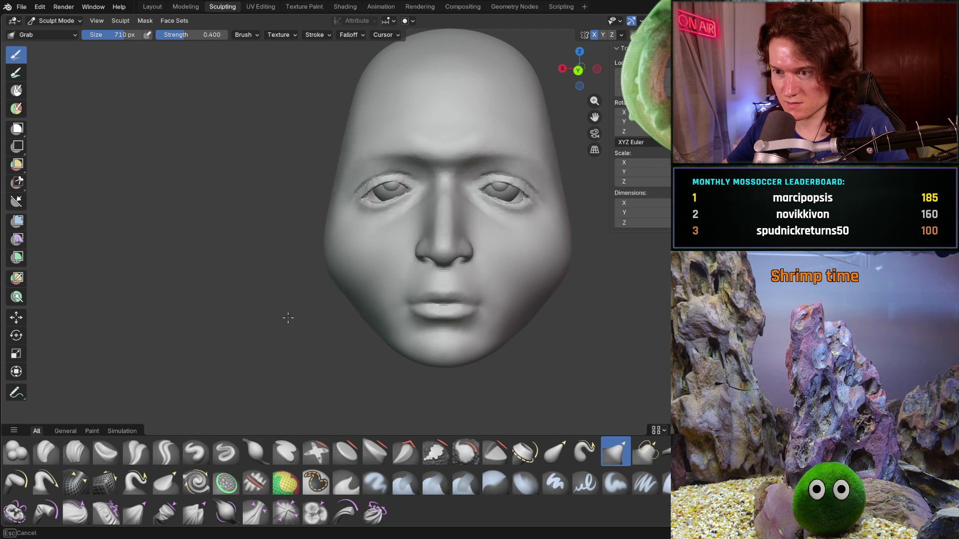
key("ctrl+shift+z")
key("ctrl+z")
key("ctrl+shift+z")
key("ctrl+z")
key("ctrl+shift+z")
key("ctrl+shift+z")
key("ctrl+shift+z")
key("ctrl+z")
key("ctrl+shift+z")
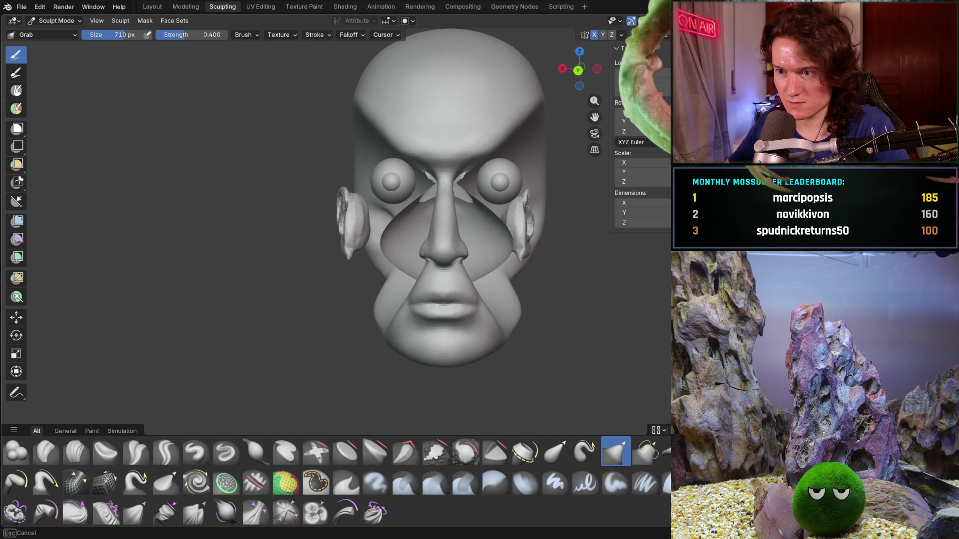
key("ctrl+shift+z")
key("ctrl+z")
key("ctrl+z")
key("ctrl+z")
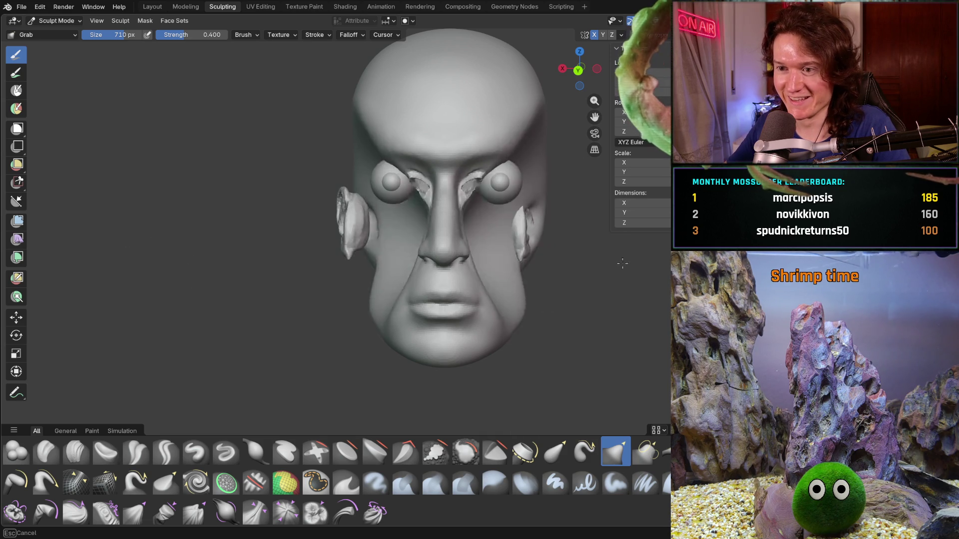
mouse_move(343, 257)
left_mouse_down()
mouse_move(368, 235)
mouse_move(347, 250)
mouse_move(343, 223)
mouse_move(354, 246)
left_mouse_up()
Step: Resize the Grab brush to 554 px and pull the left cheek down toward the jaw
key("f")
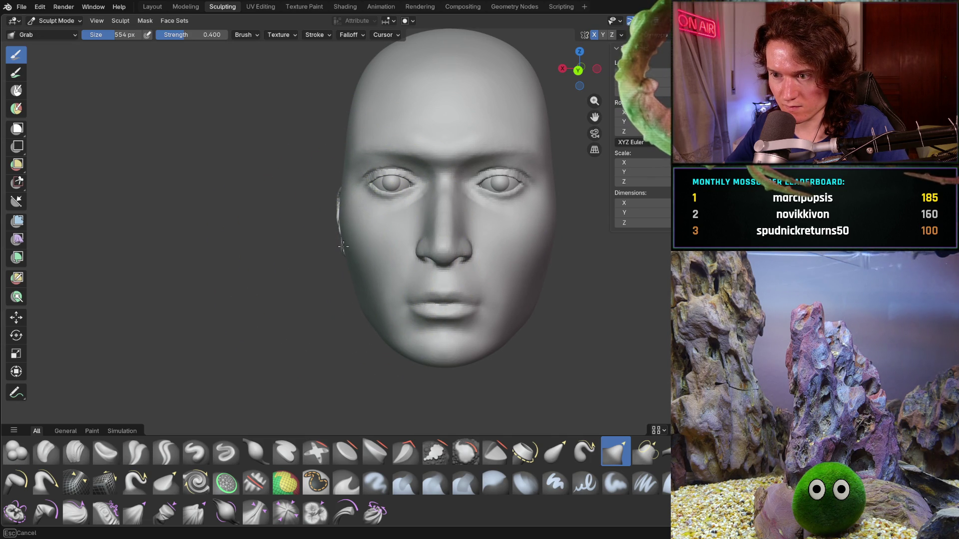
left_click(359, 244)
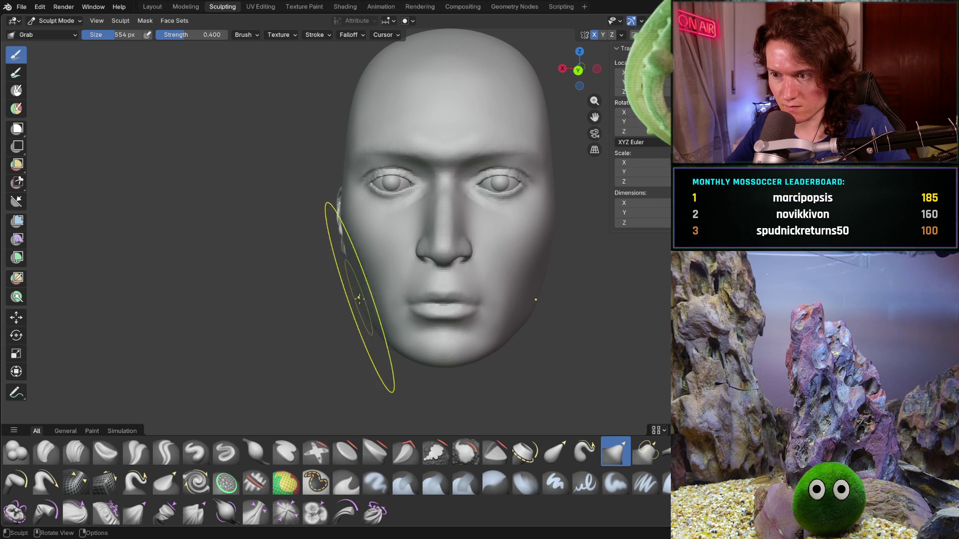
left_click_drag(358, 302, 354, 298)
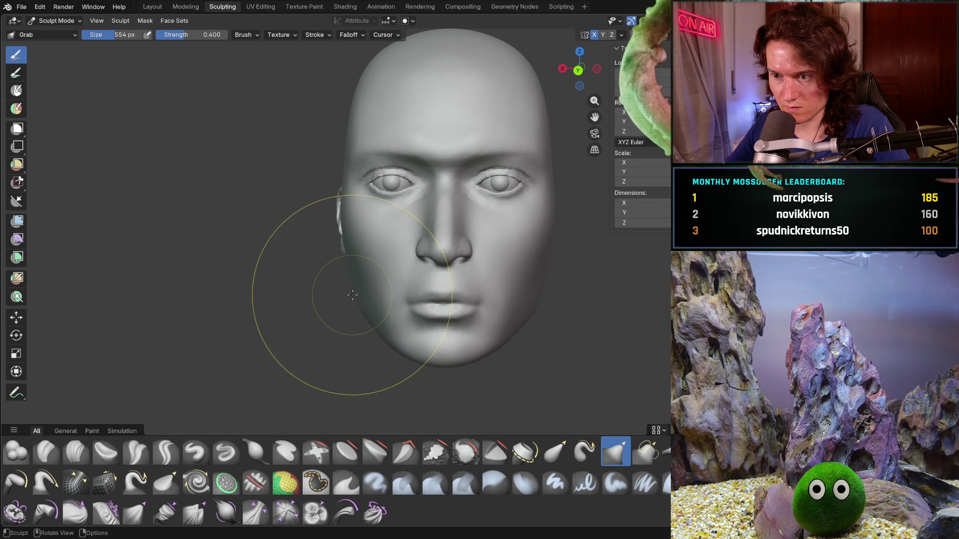
Step: At 650 px, pull the left cheek and jaw outward, check the profile, and save V2_main_char_8.blend
key("f")
left_click(357, 299)
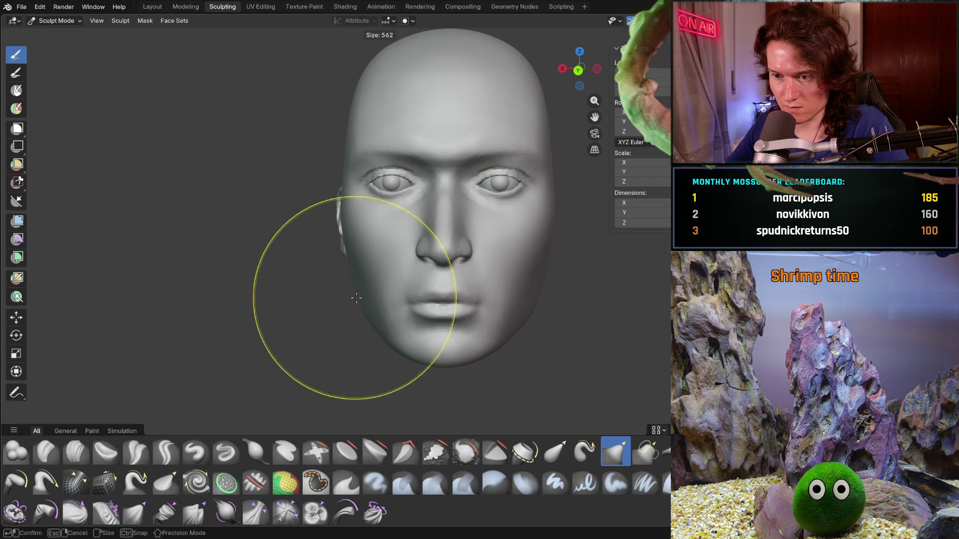
left_click_drag(359, 299, 365, 290)
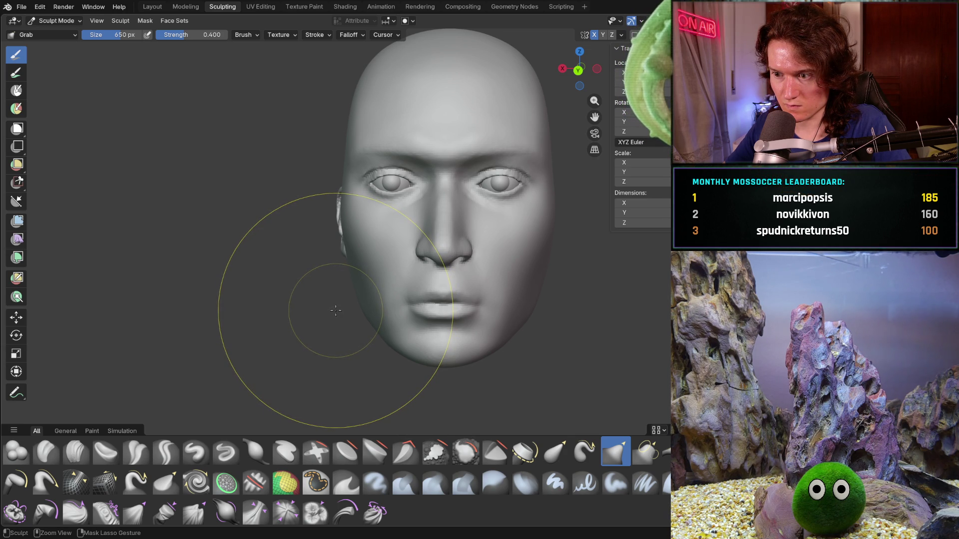
middle_click_drag(315, 303, 474, 329)
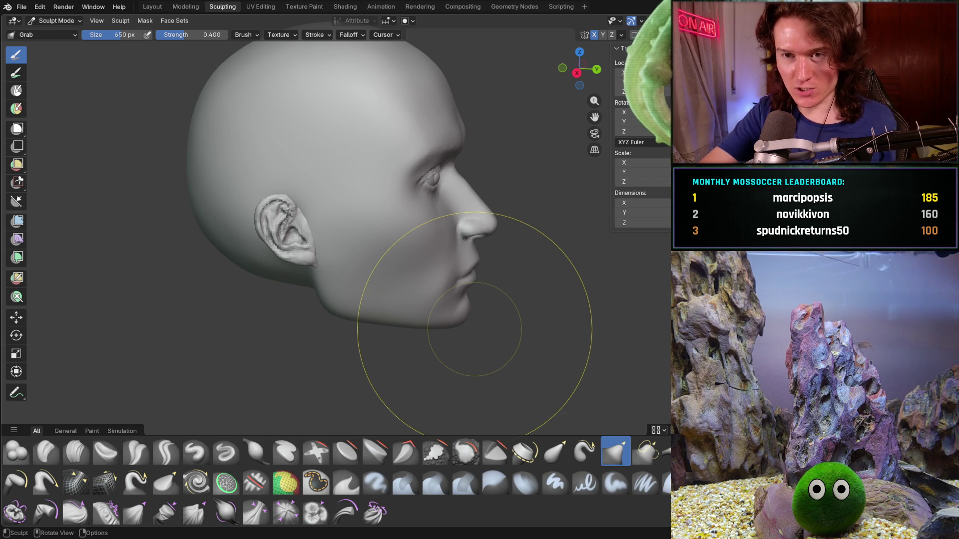
key("ctrl+s")
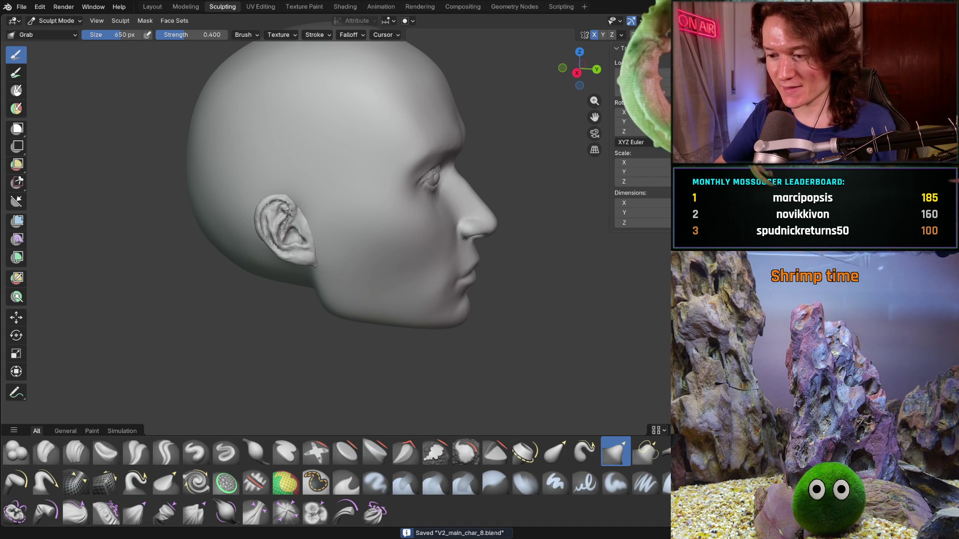